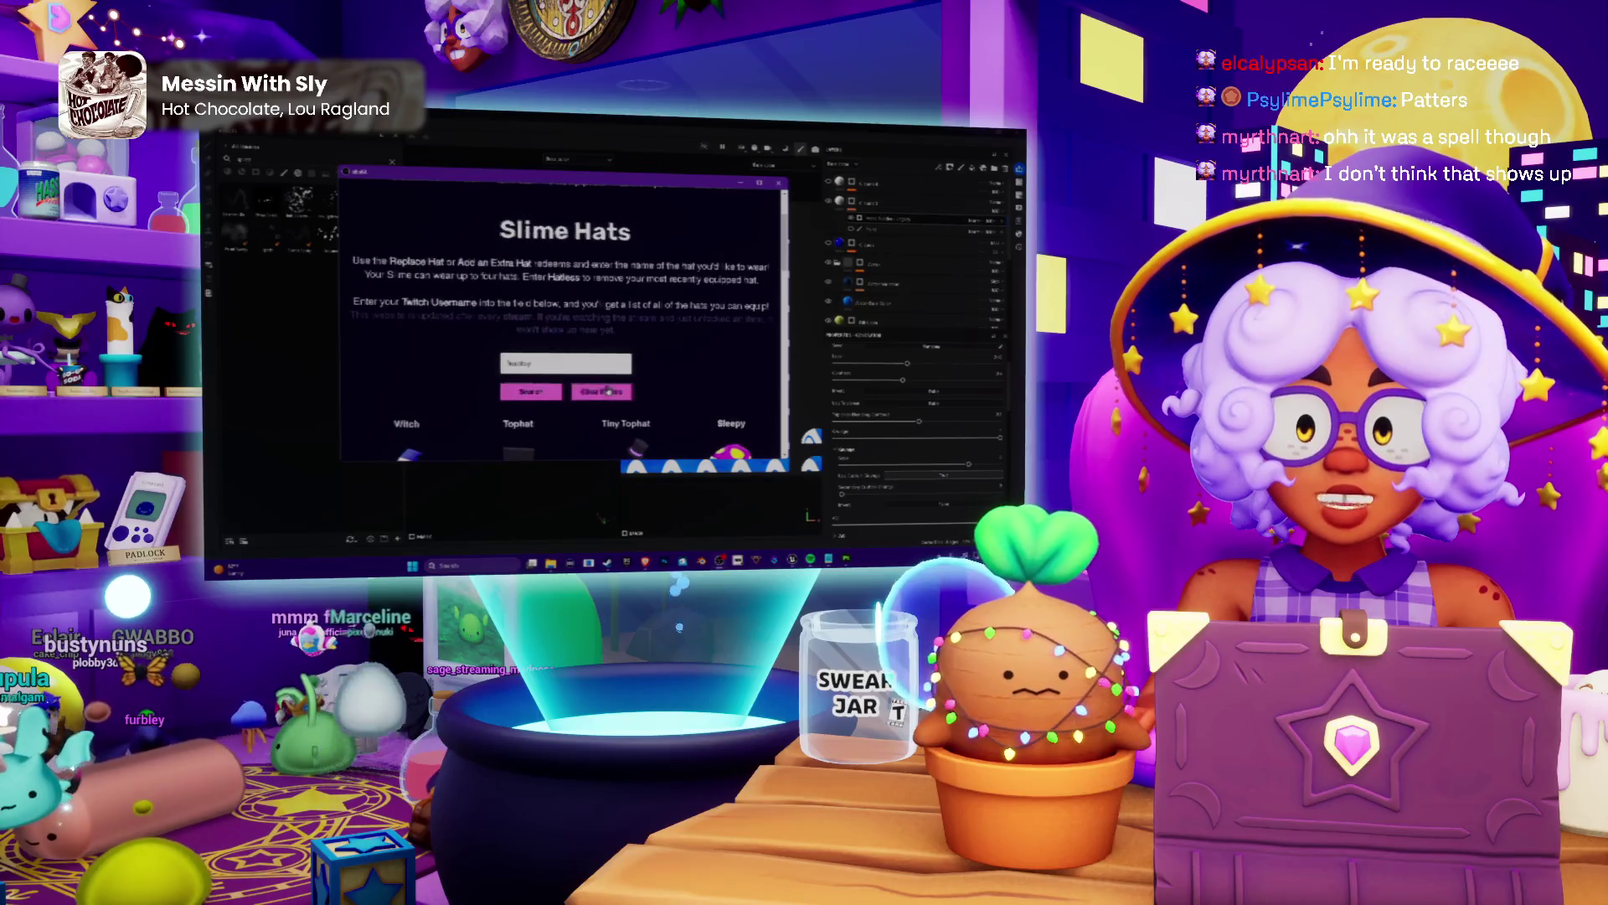
pyautogui.scroll(-10, 563, 315)
pyautogui.scroll(3, 564, 315)
pyautogui.scroll(3, 563, 314)
pyautogui.scroll(3, 563, 314)
pyautogui.scroll(3, 562, 315)
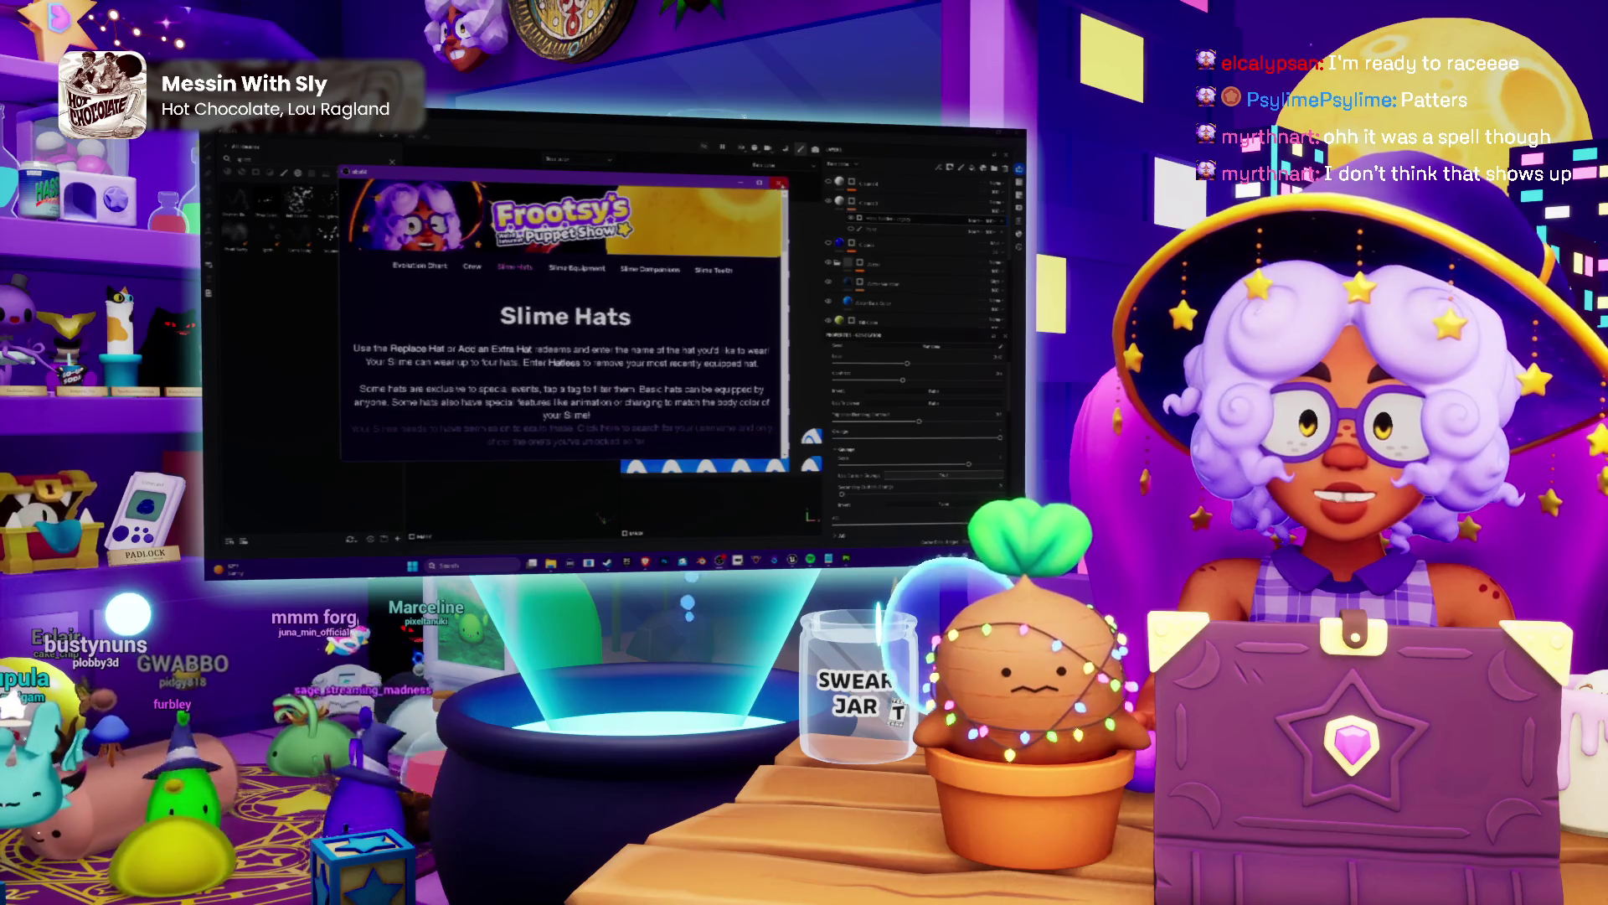
# Switch away from the Slime Hats browser page back to Substance Painter.
pyautogui.hotkey('alt', 'Tab')
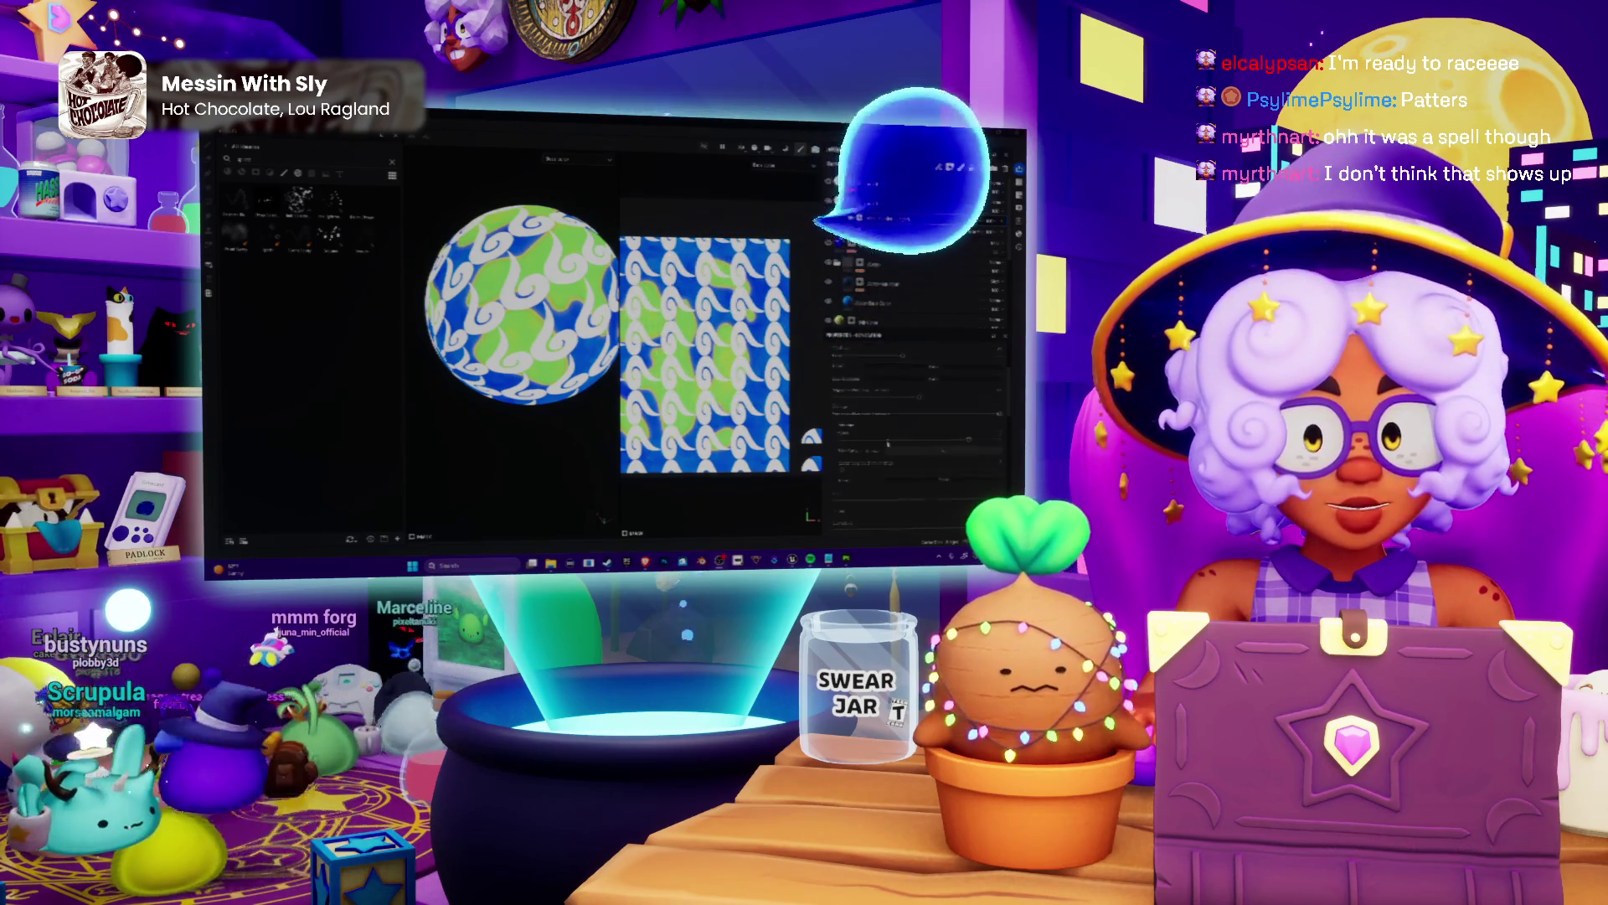
# Enlarge the swirl pattern and adjust fill settings so white swirls sit over merged green landmasses.
pyautogui.moveTo(854, 443); pyautogui.dragTo(968, 440)
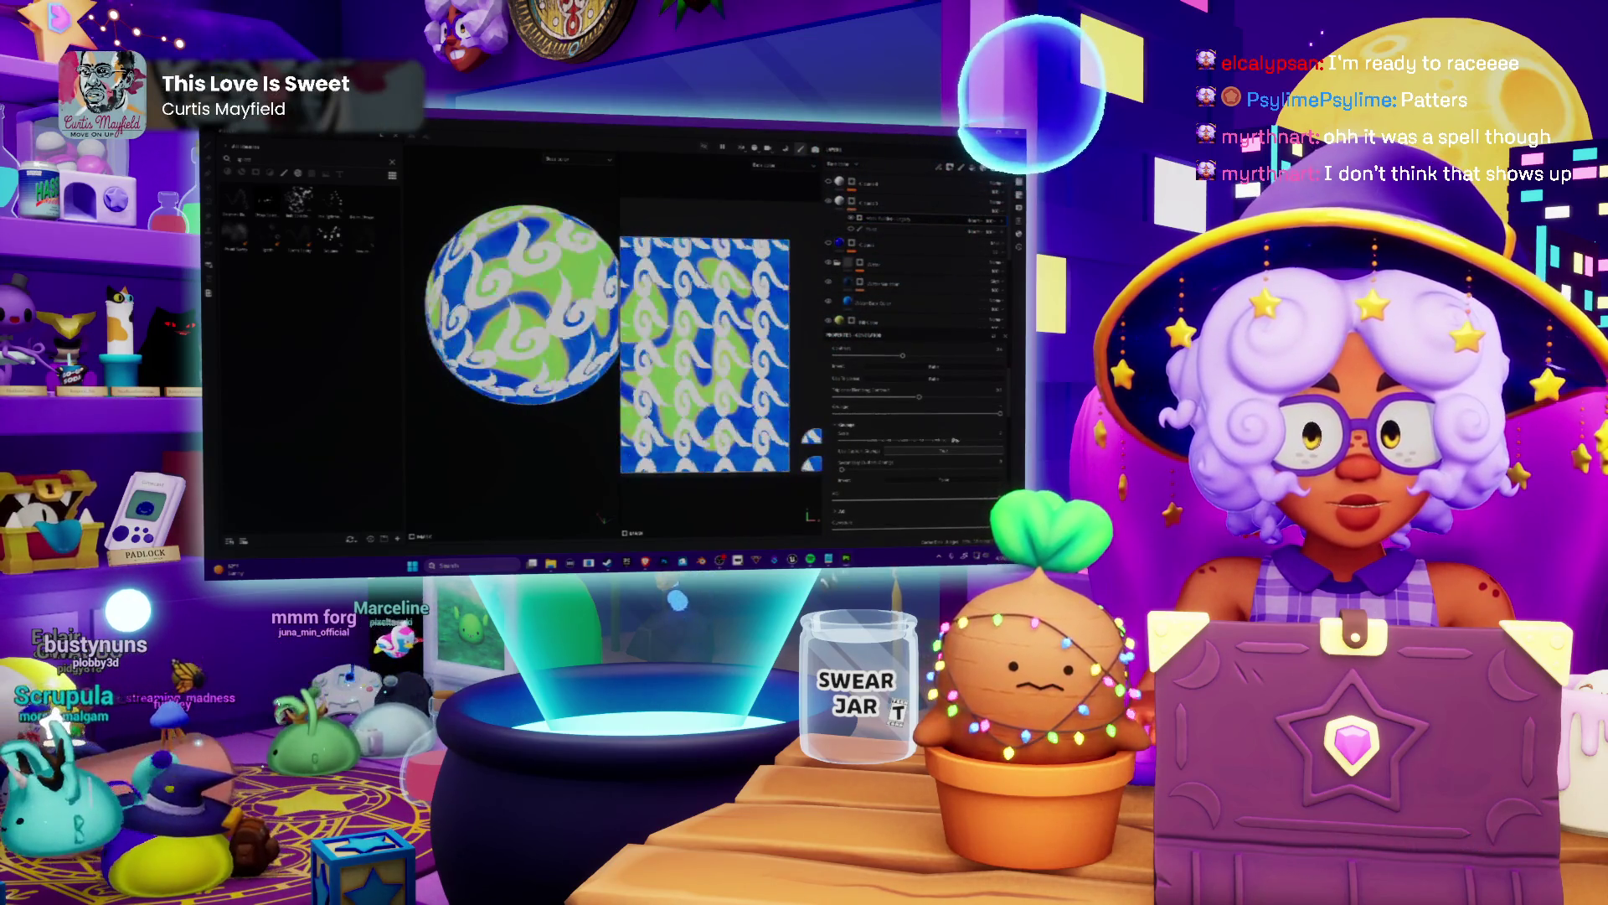
pyautogui.click(865, 462)
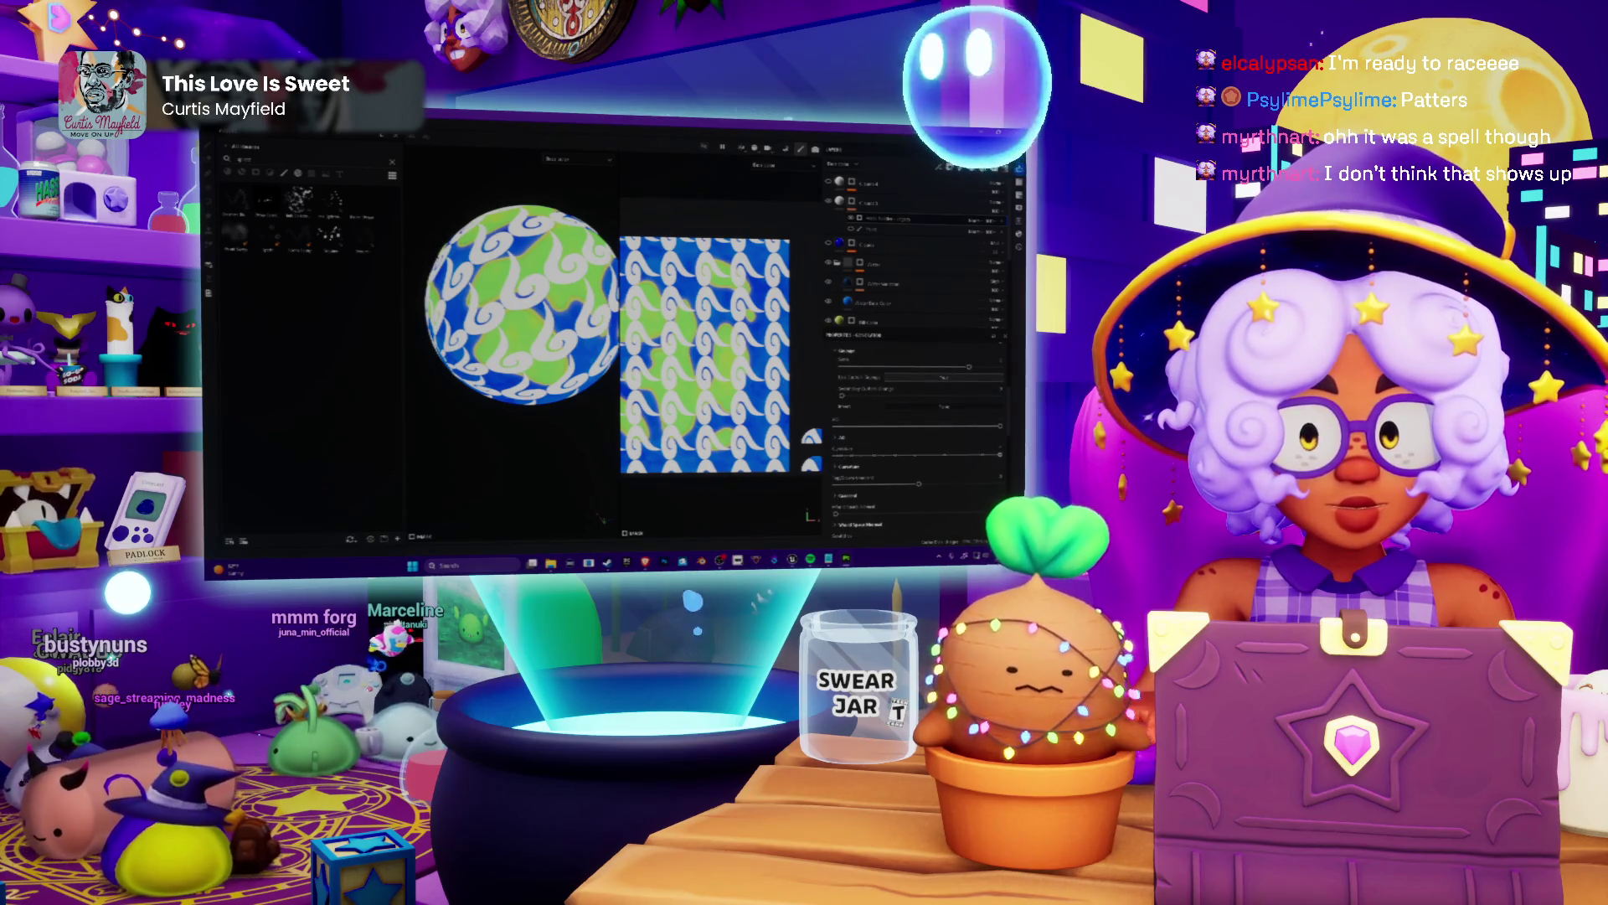
pyautogui.click(870, 491)
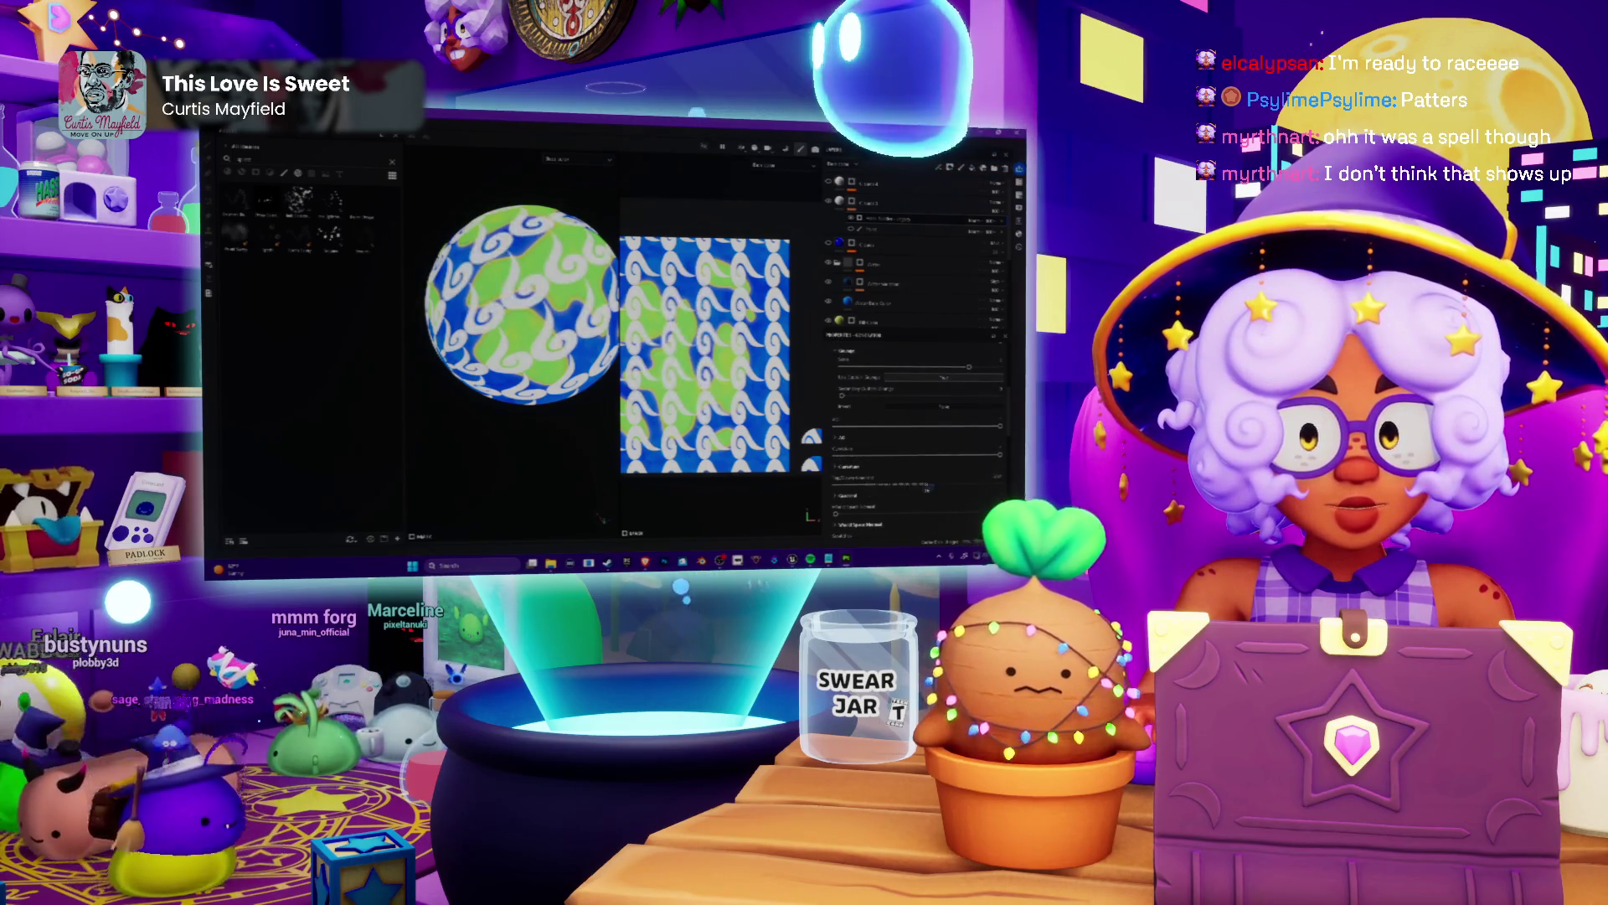
pyautogui.click(869, 487)
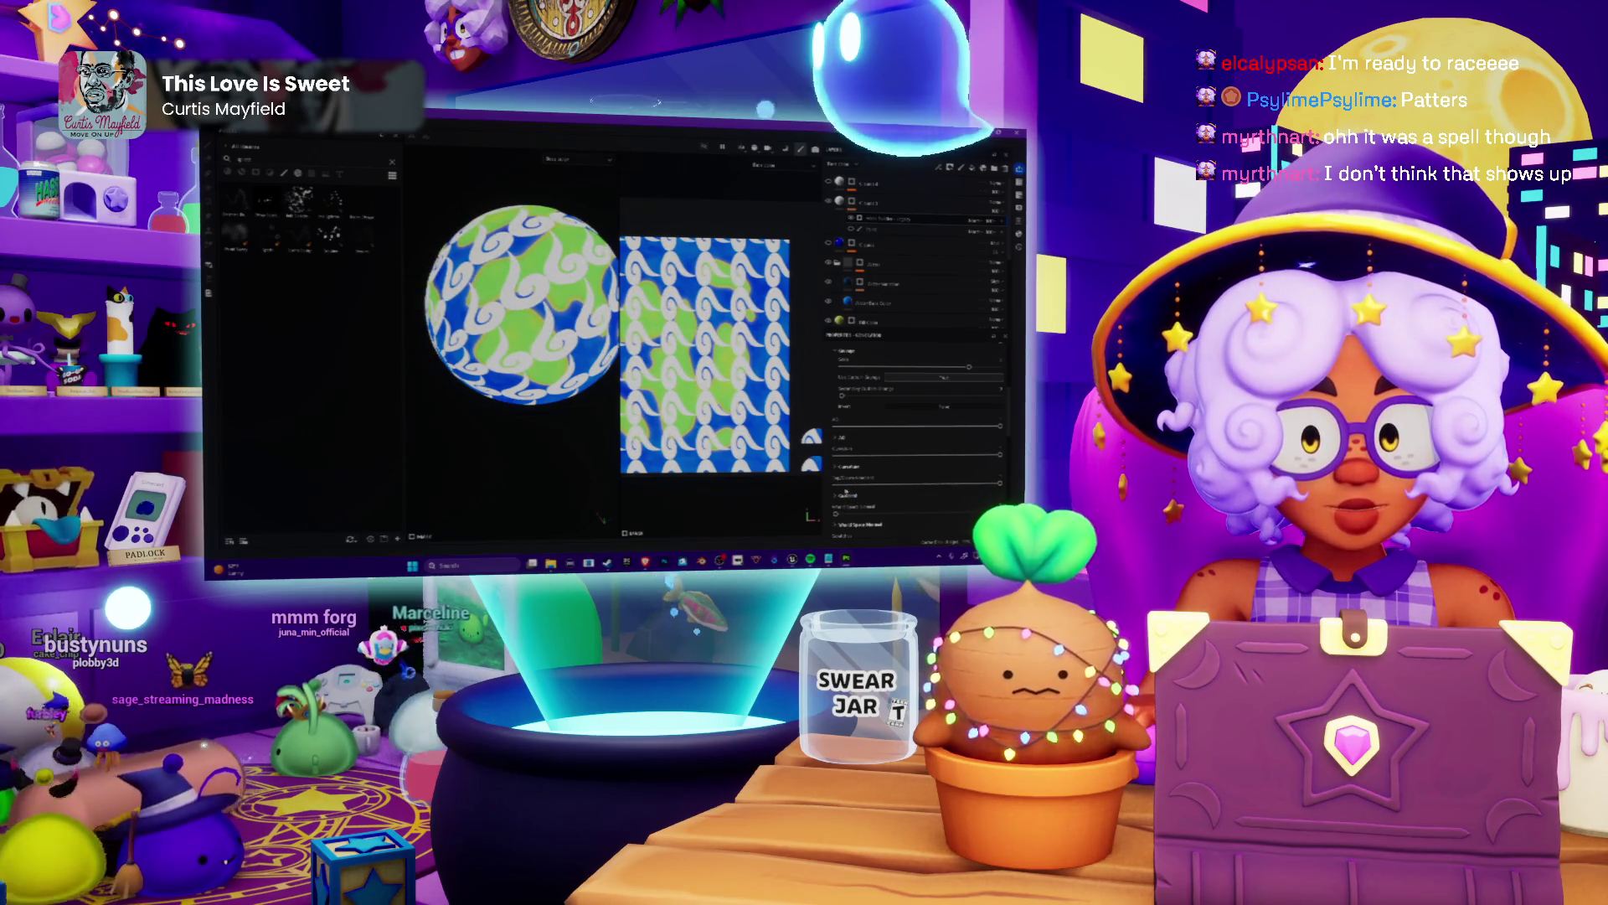
pyautogui.click(839, 494)
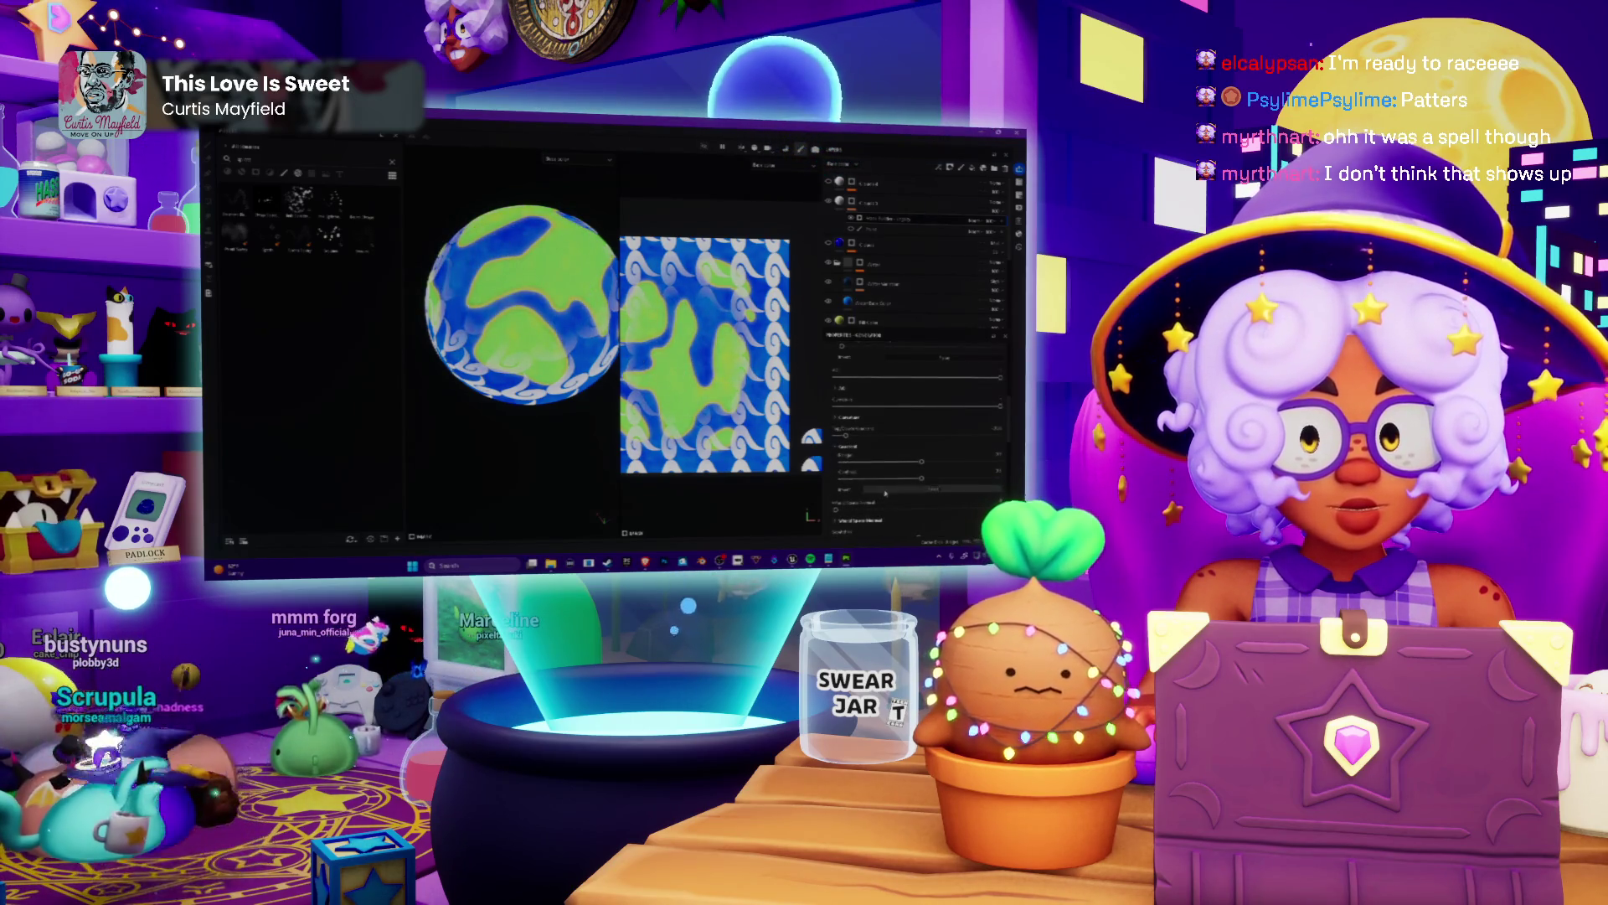
pyautogui.click(881, 497)
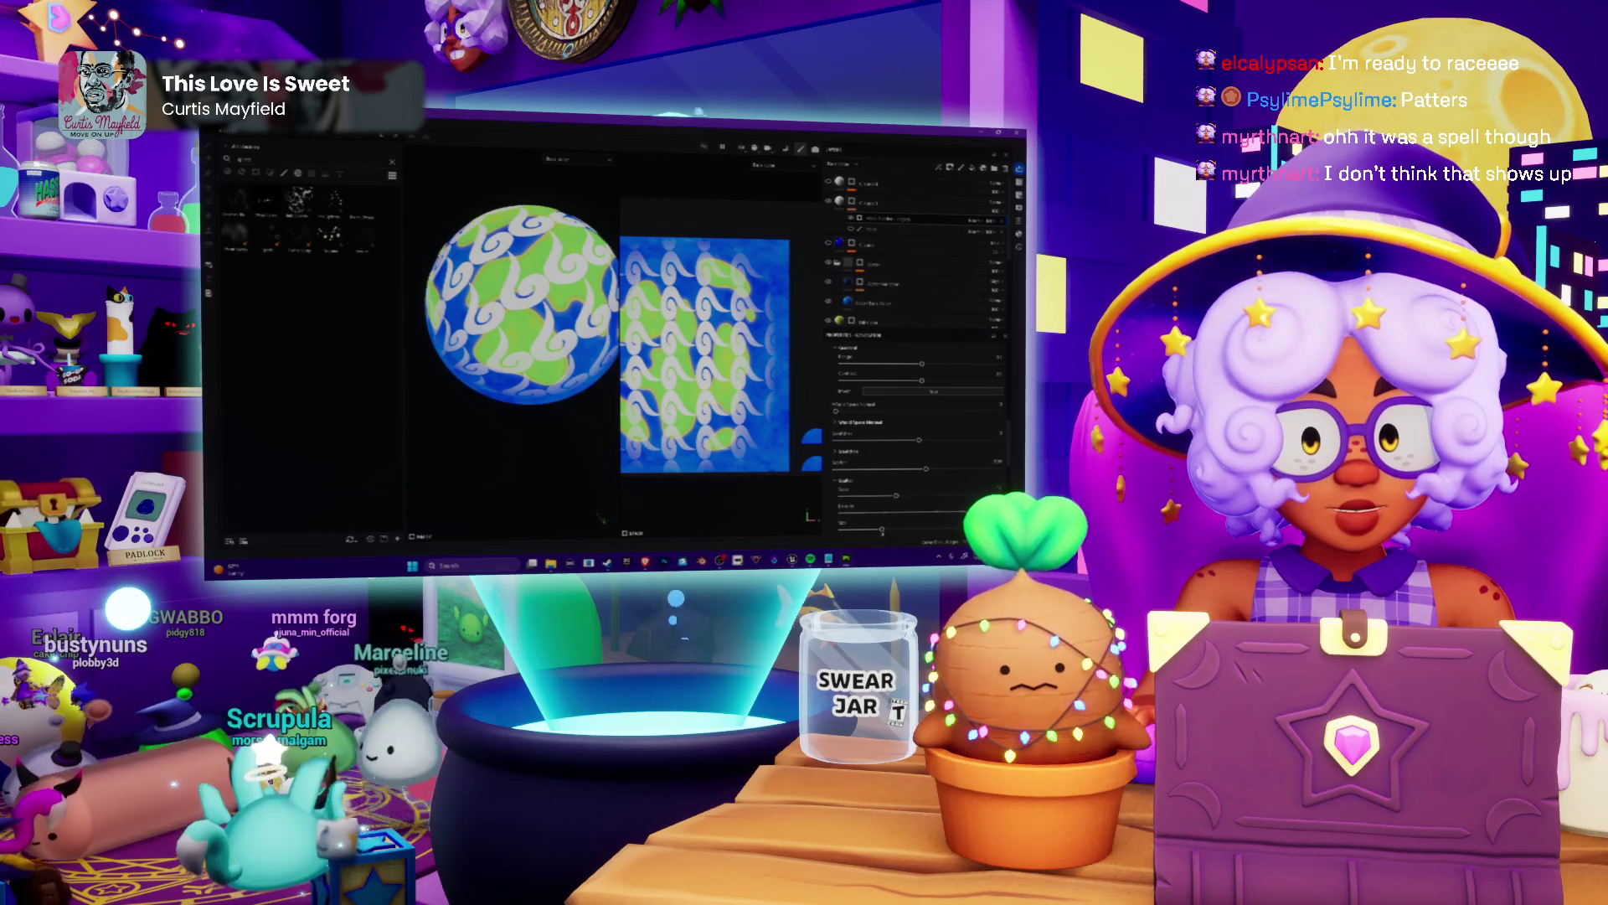
pyautogui.scroll(-2, 918, 428)
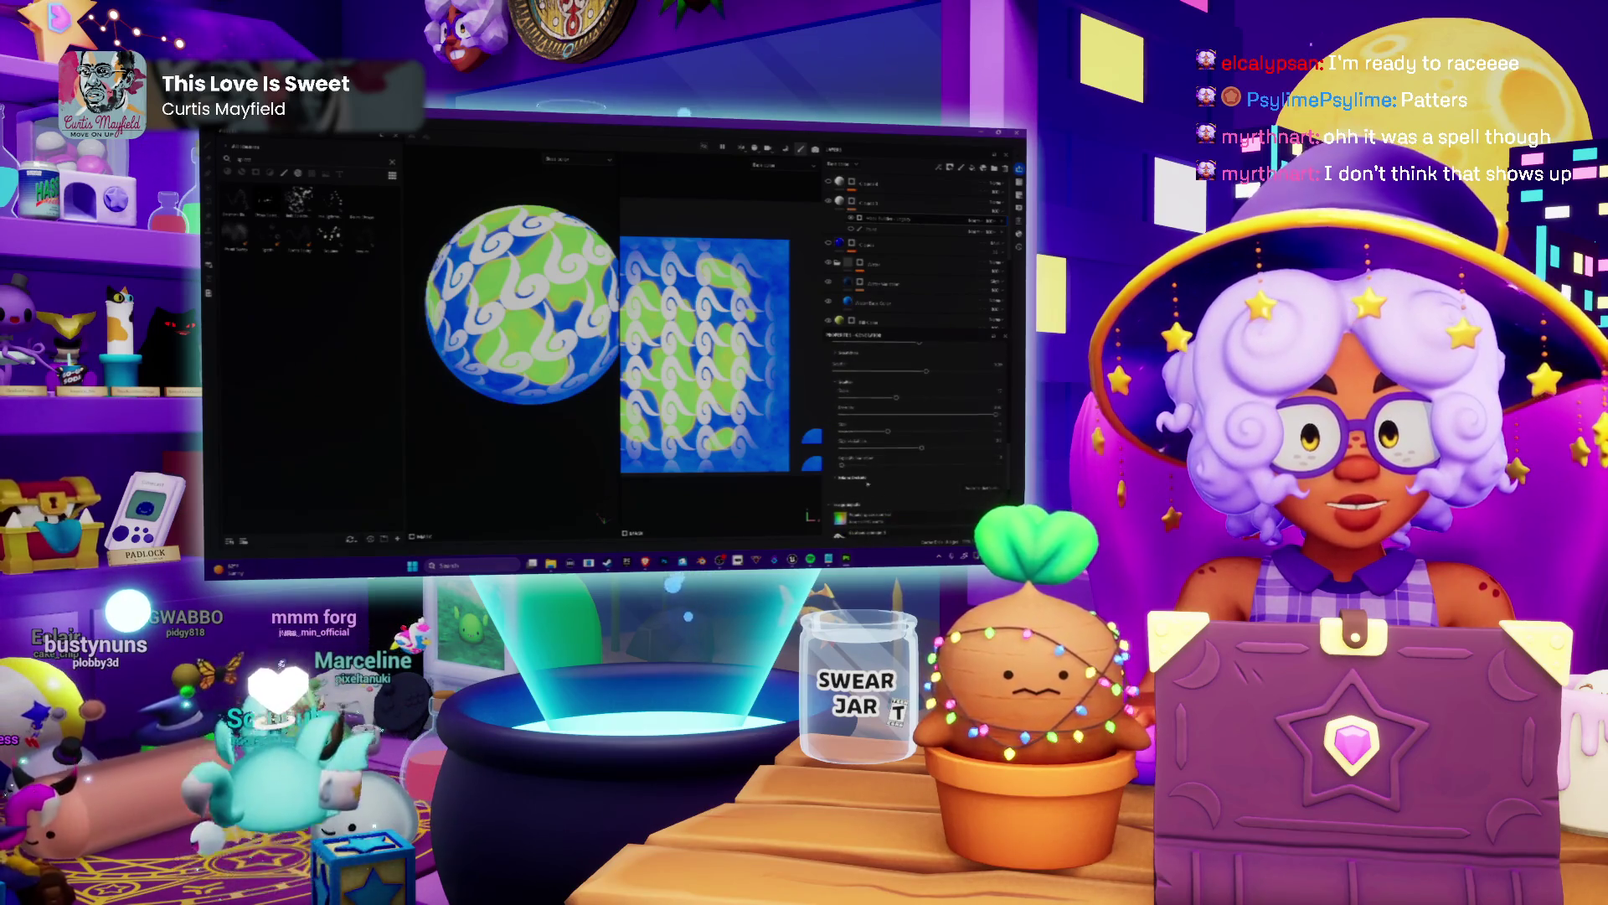
pyautogui.scroll(1, 917, 416)
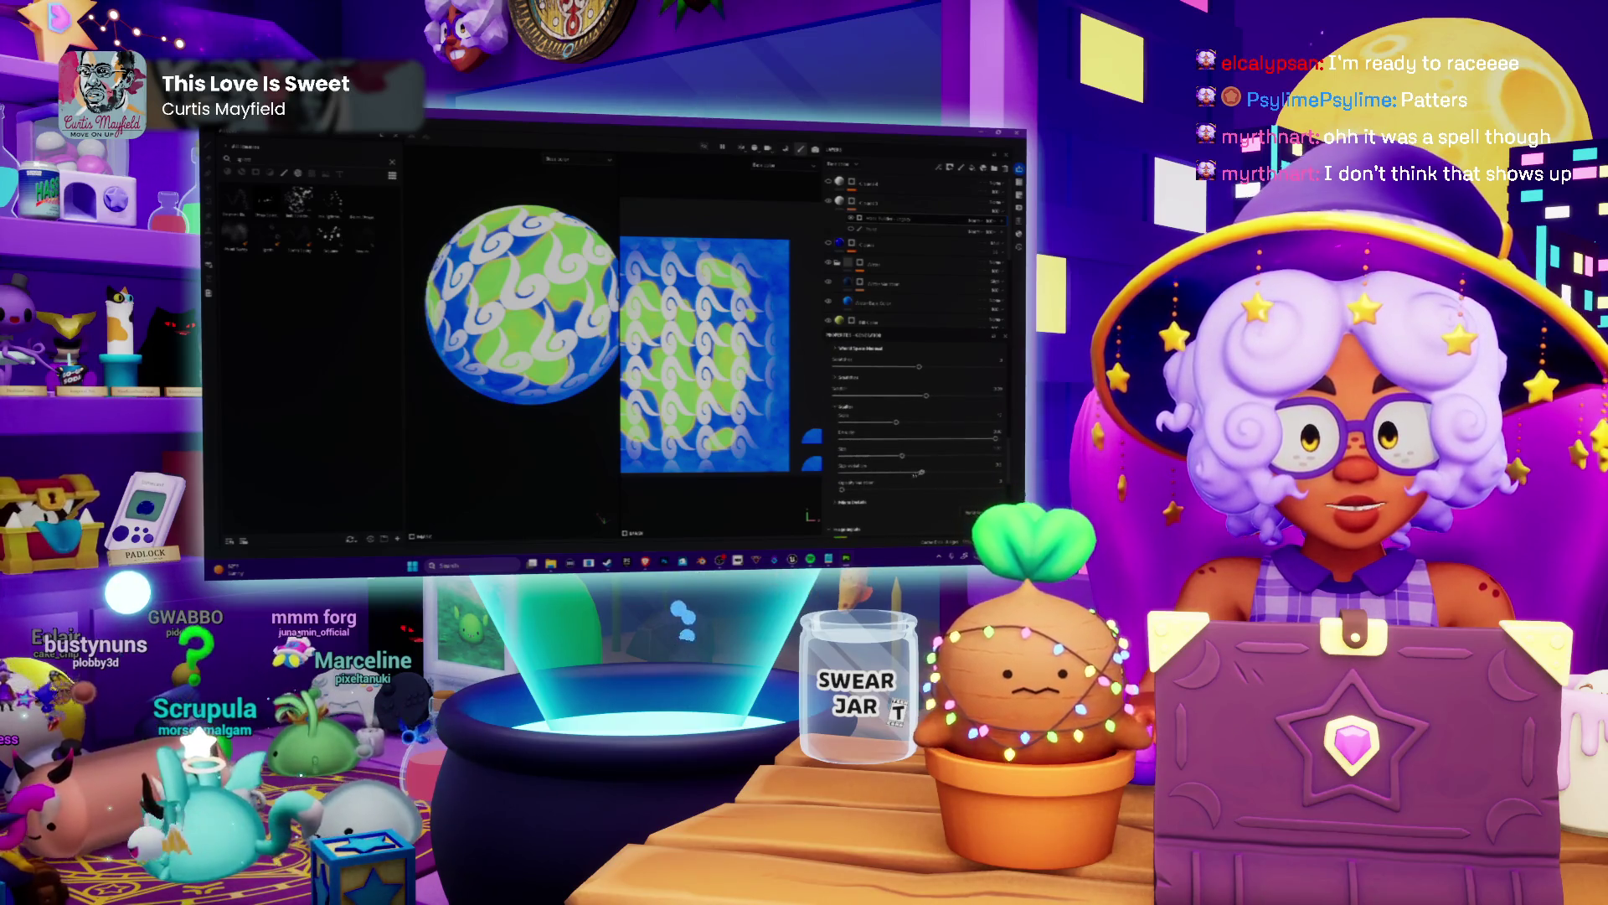
pyautogui.scroll(-1, 908, 472)
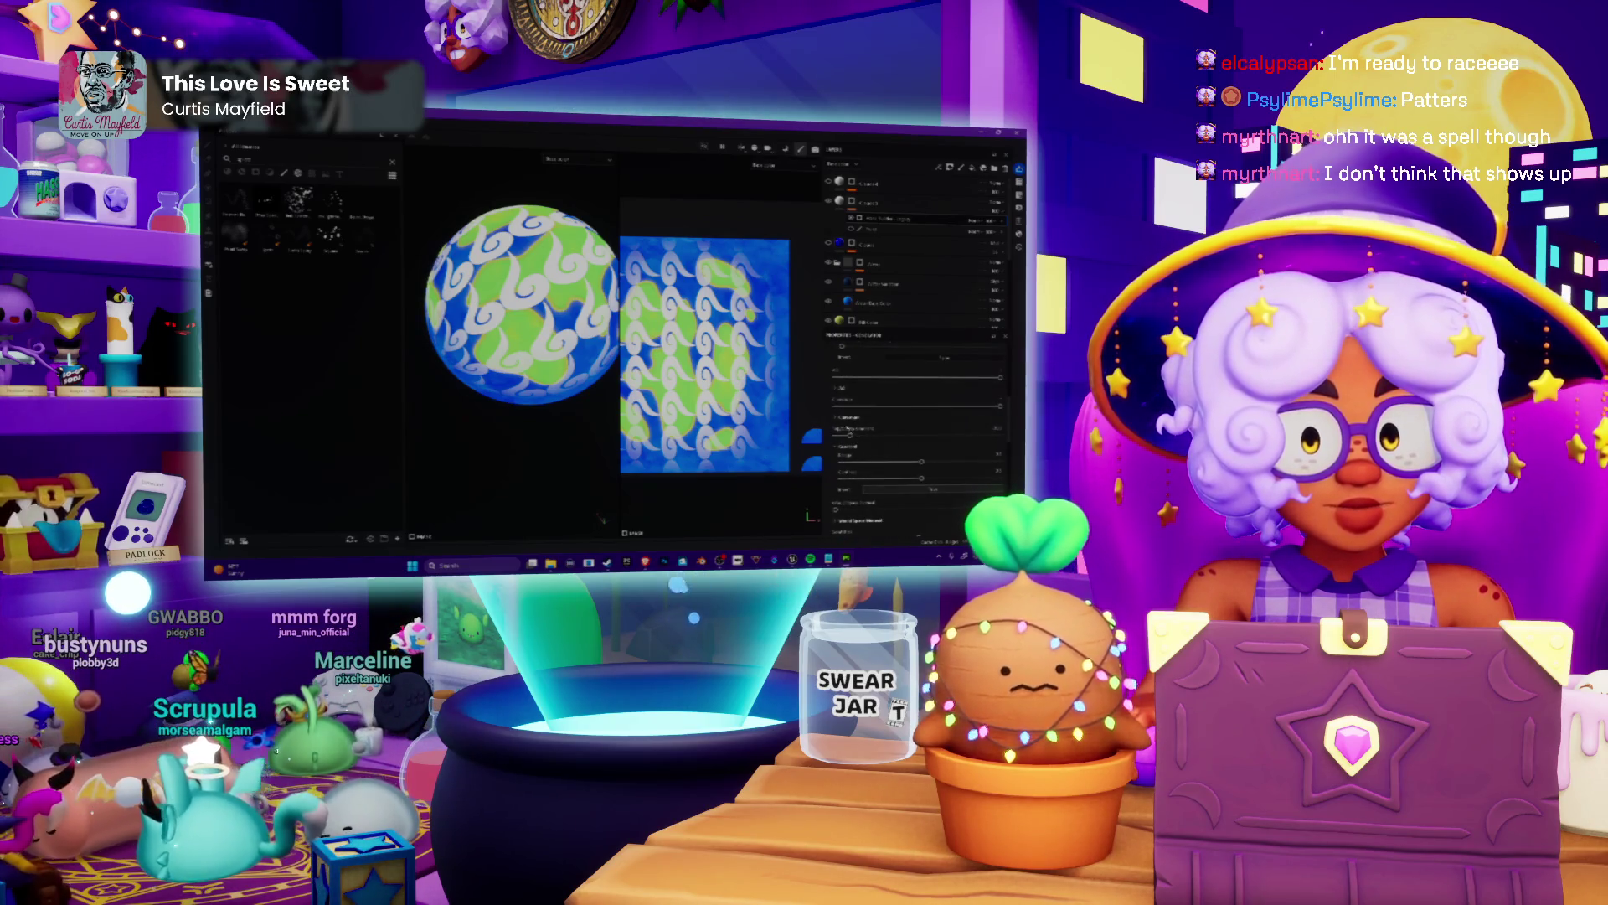
pyautogui.scroll(2, 918, 427)
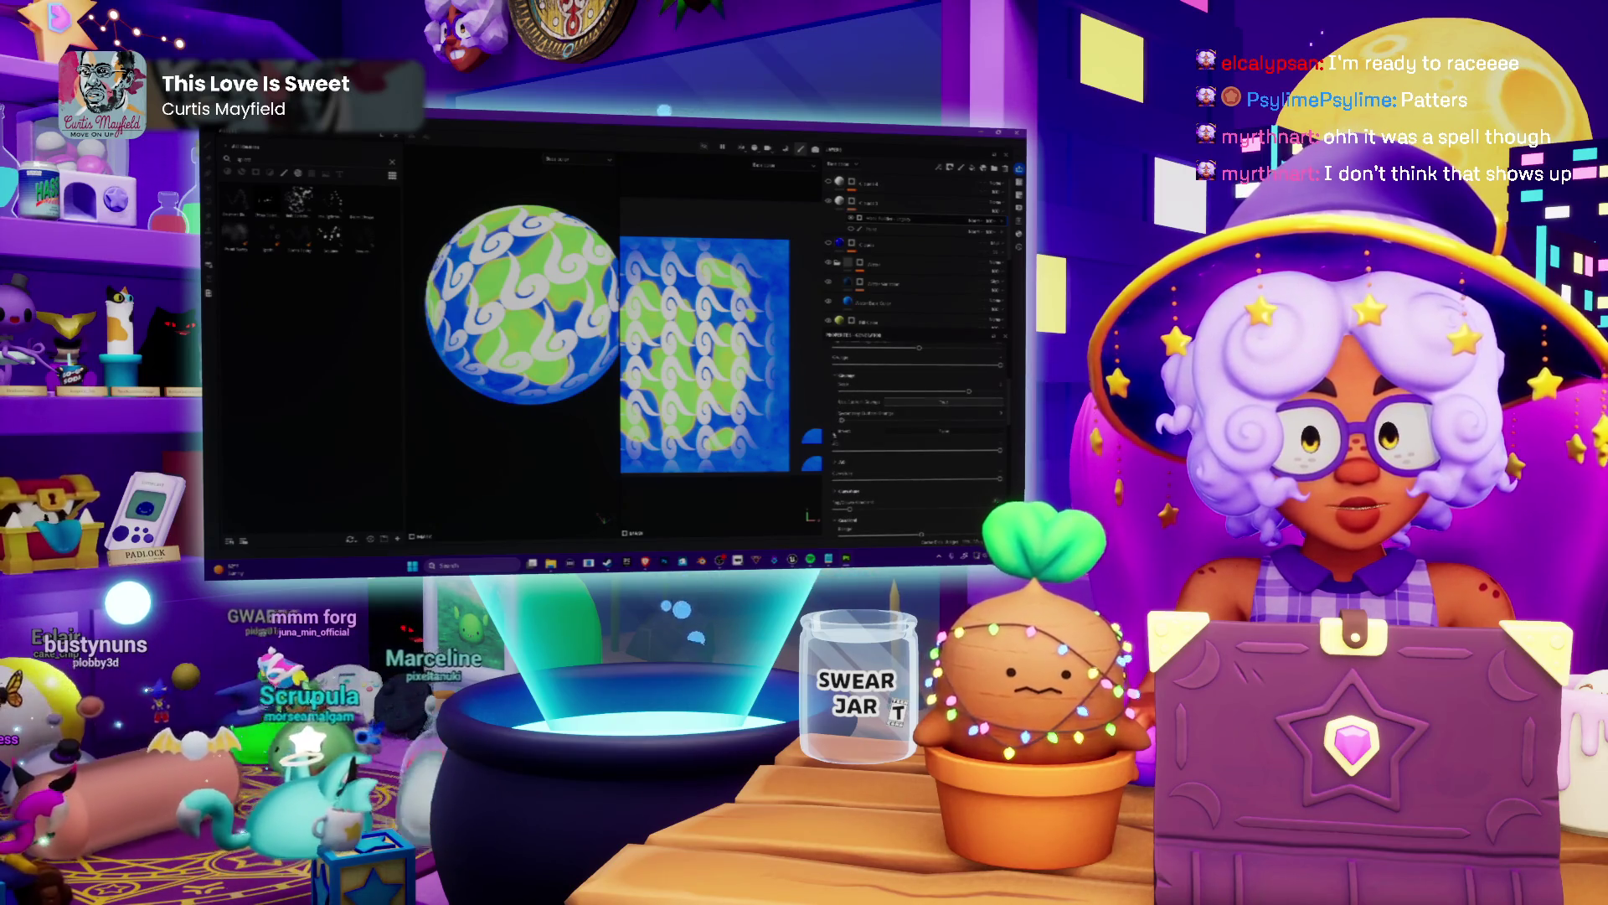
pyautogui.scroll(-3, 917, 427)
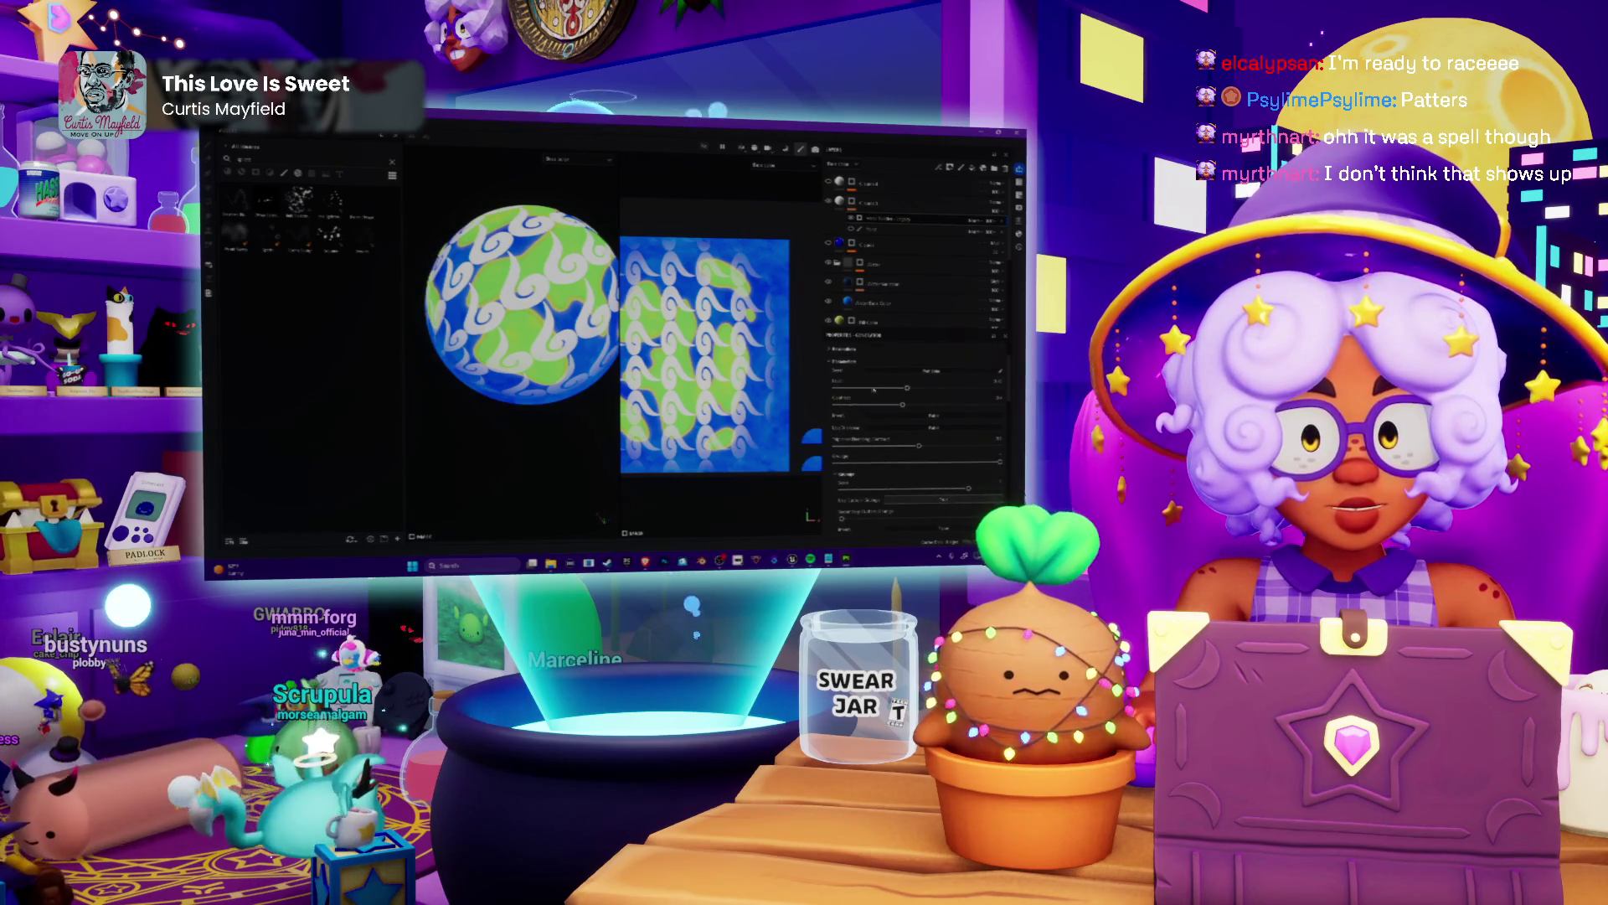
# Raise the fill layer's Tiling so the white swirls repeat more densely across the planet.
pyautogui.moveTo(854, 387); pyautogui.dragTo(890, 388)
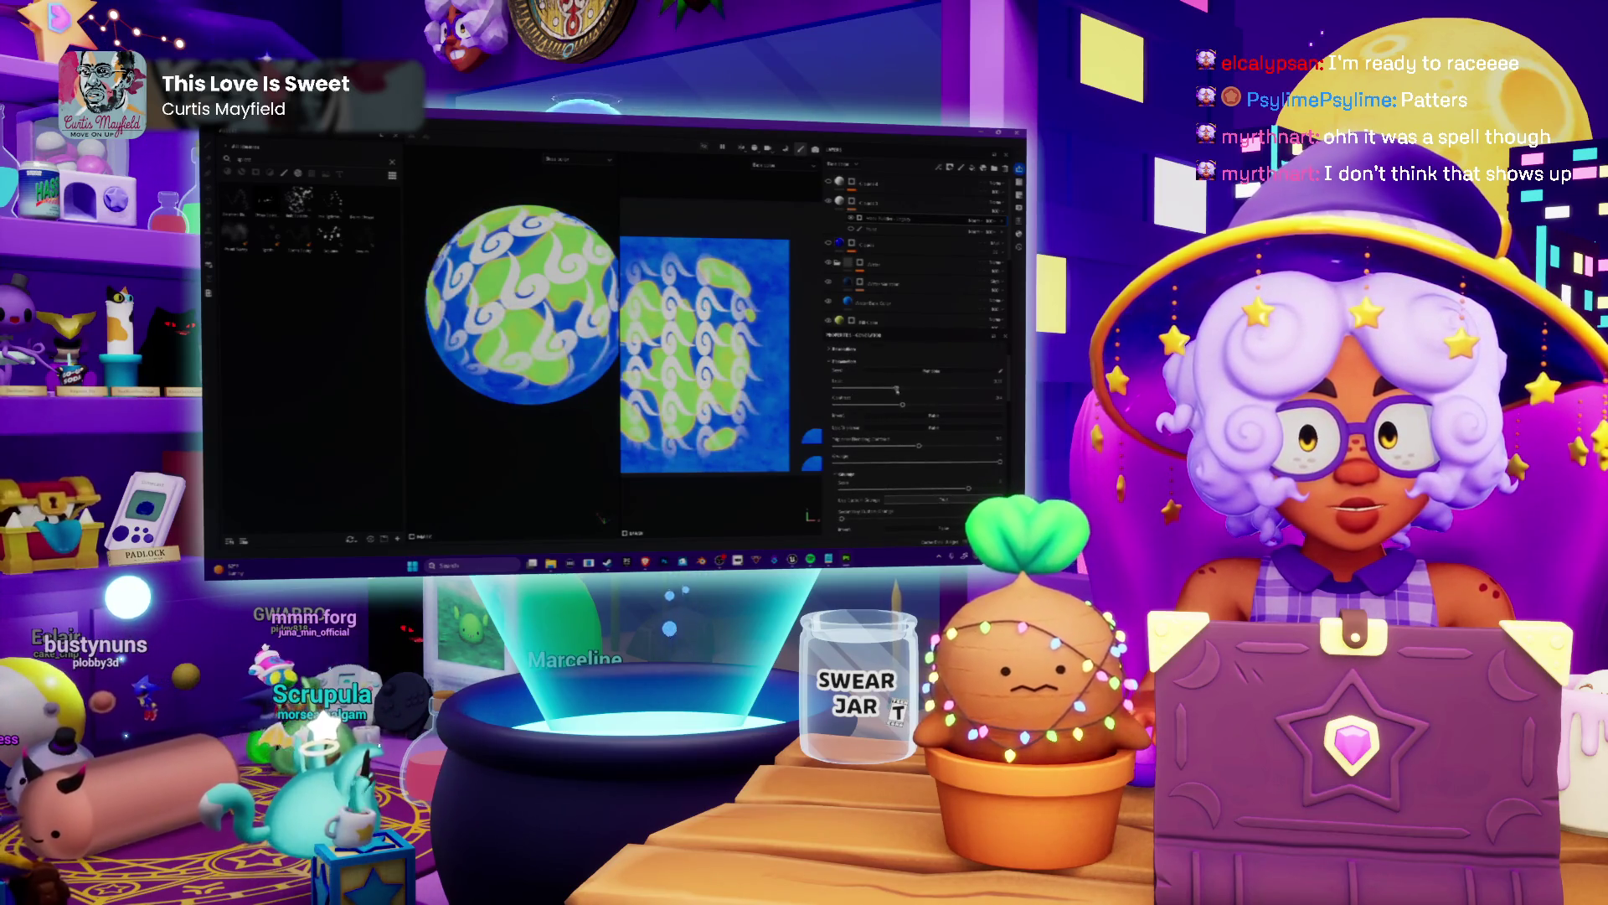
pyautogui.moveTo(889, 388); pyautogui.dragTo(895, 391)
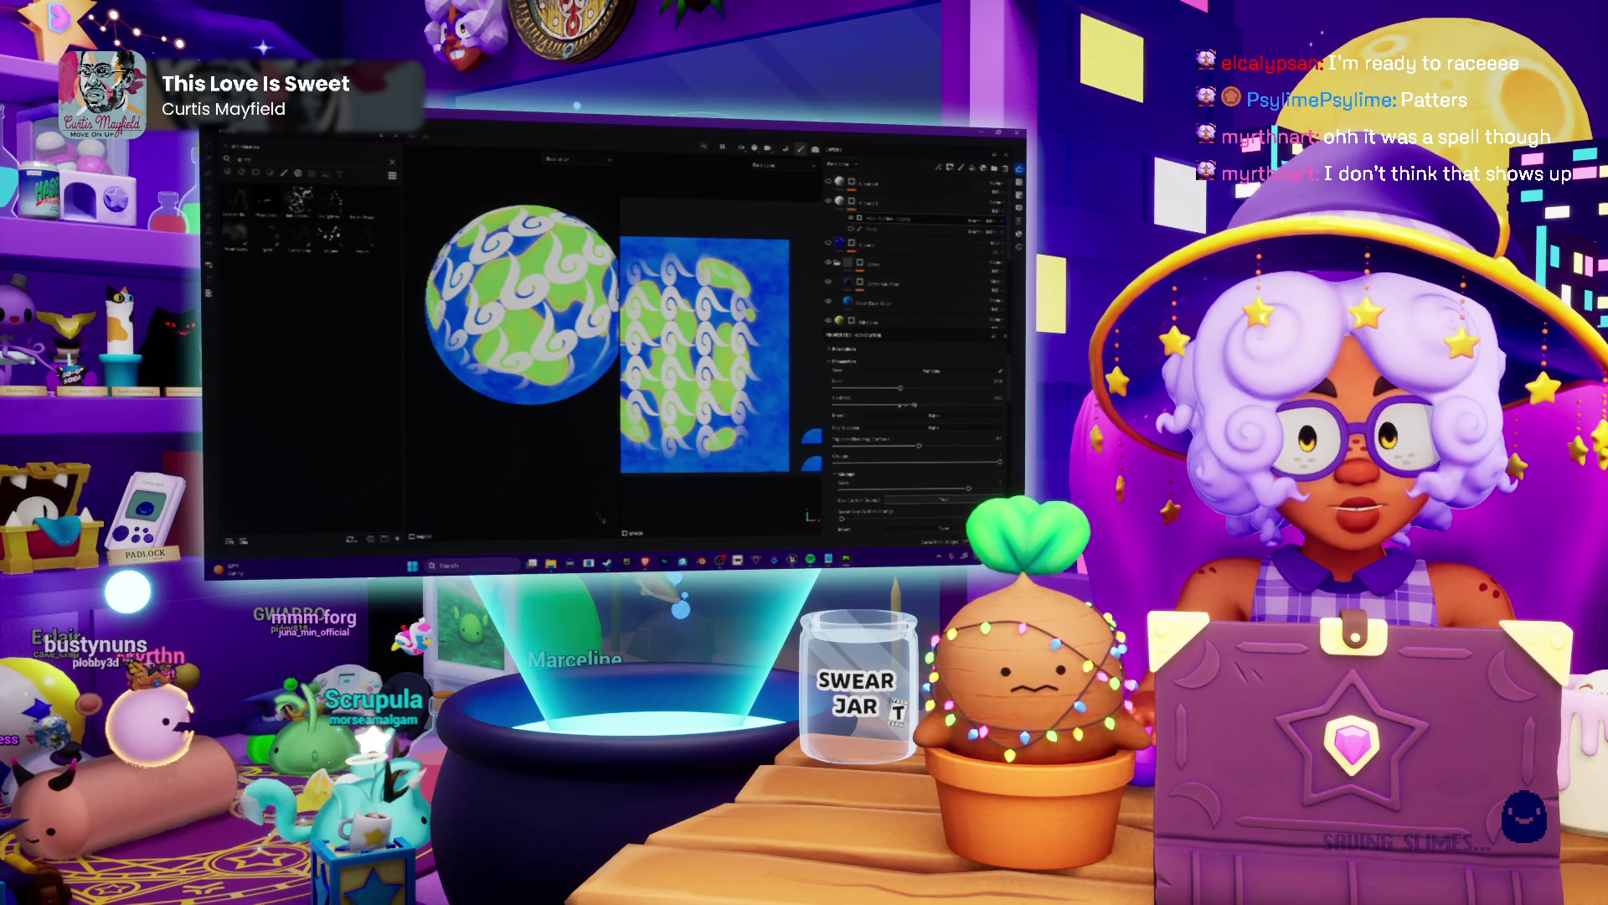
pyautogui.scroll(-2, 918, 427)
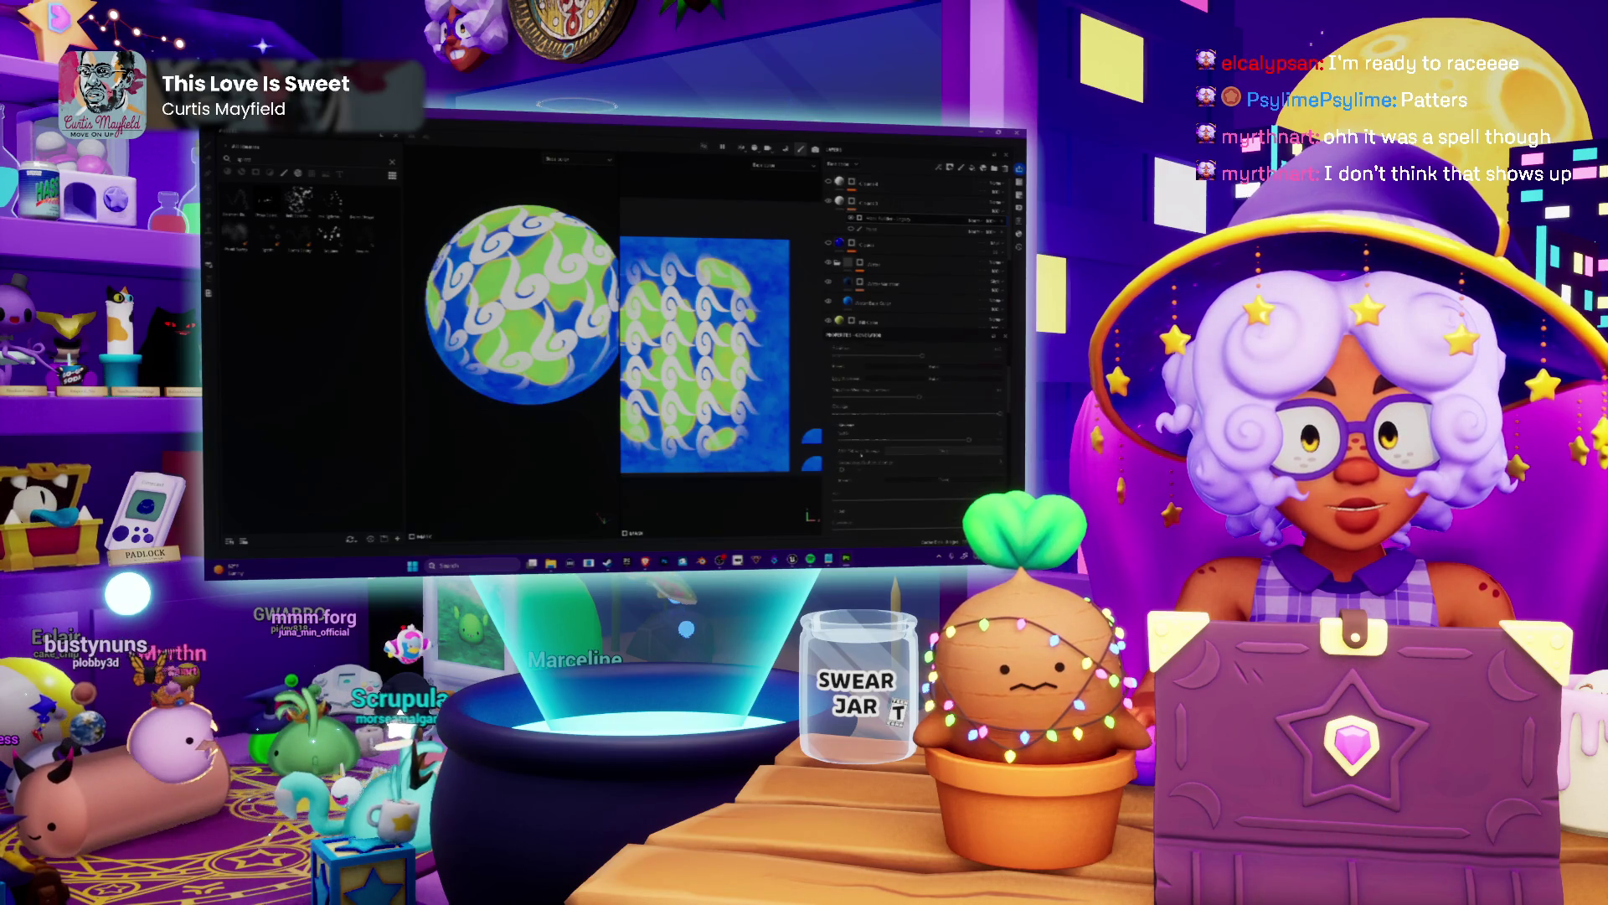
pyautogui.scroll(-1, 917, 427)
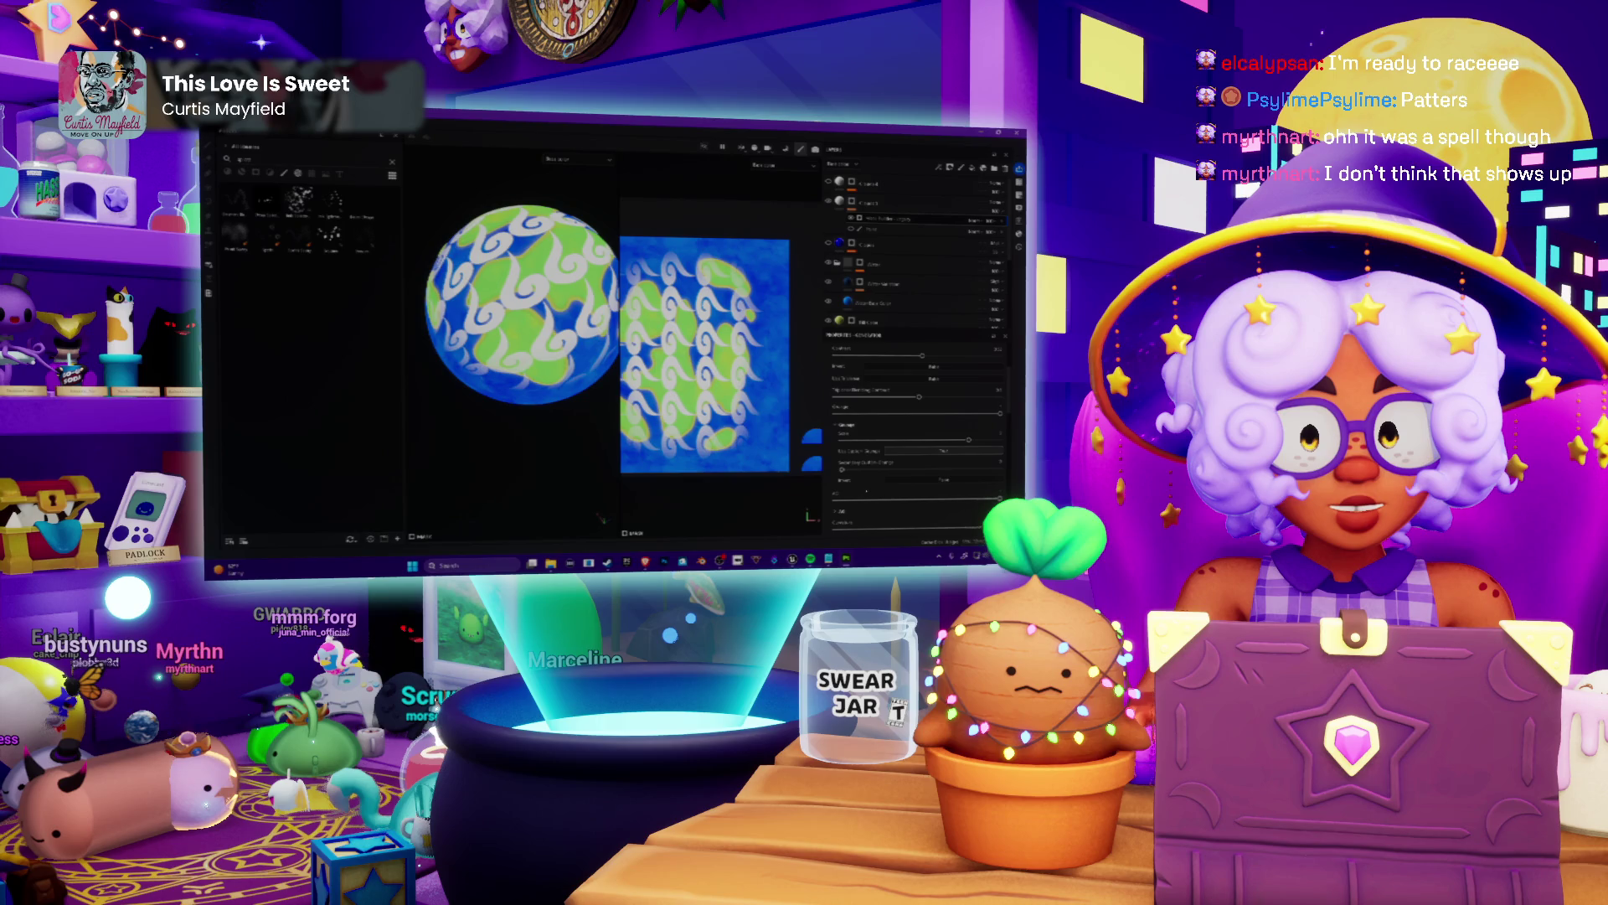
pyautogui.scroll(-2, 917, 427)
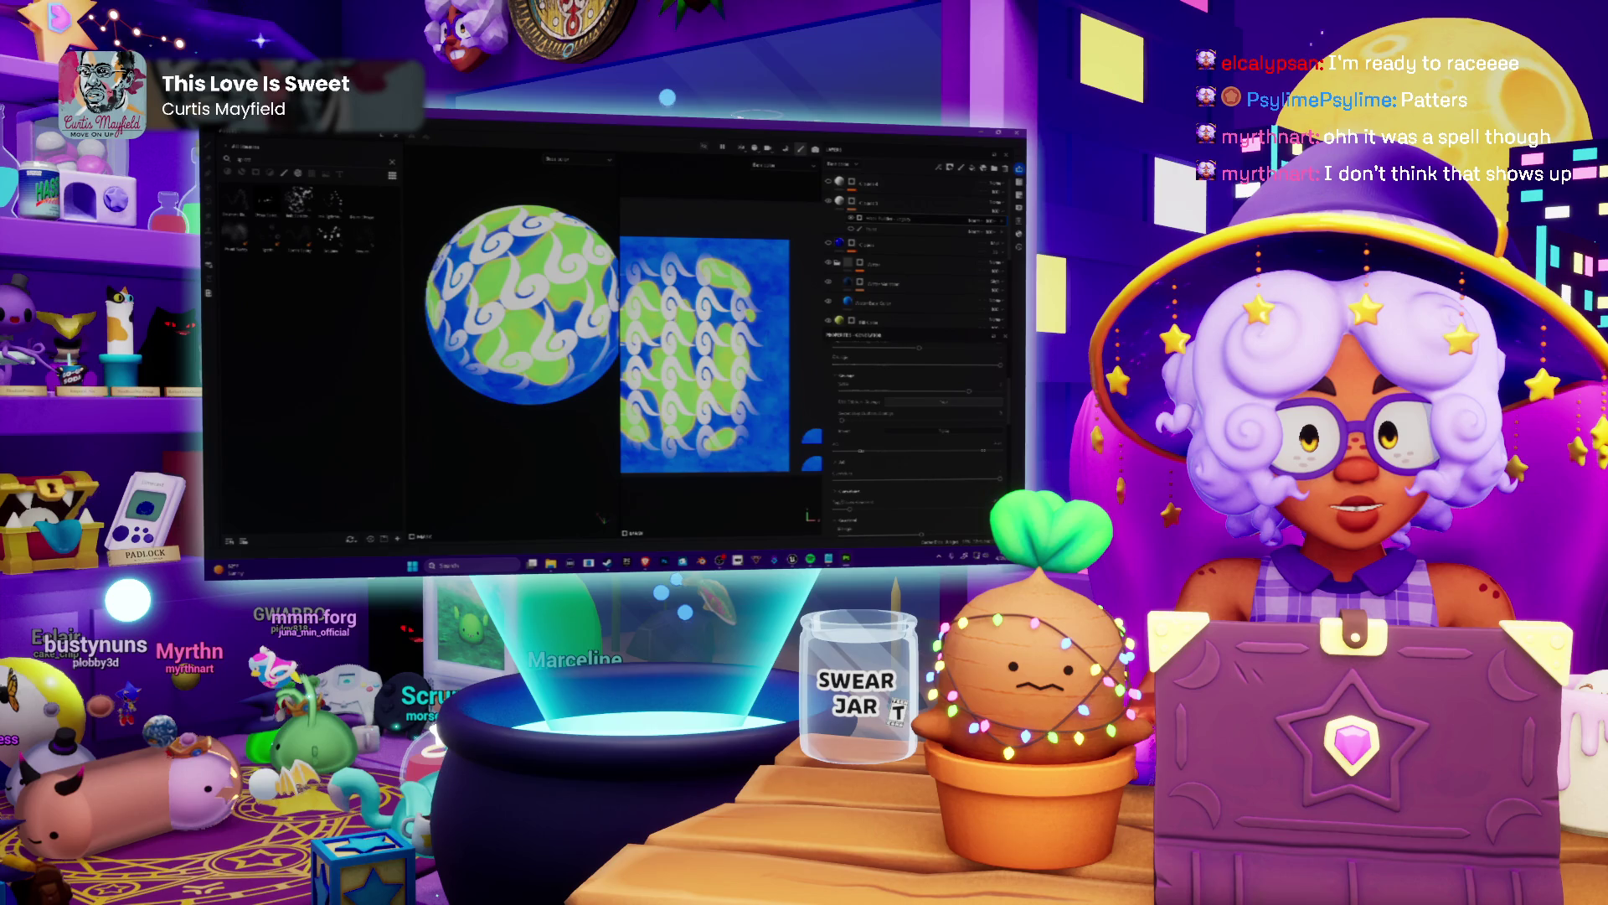
pyautogui.scroll(-2, 862, 491)
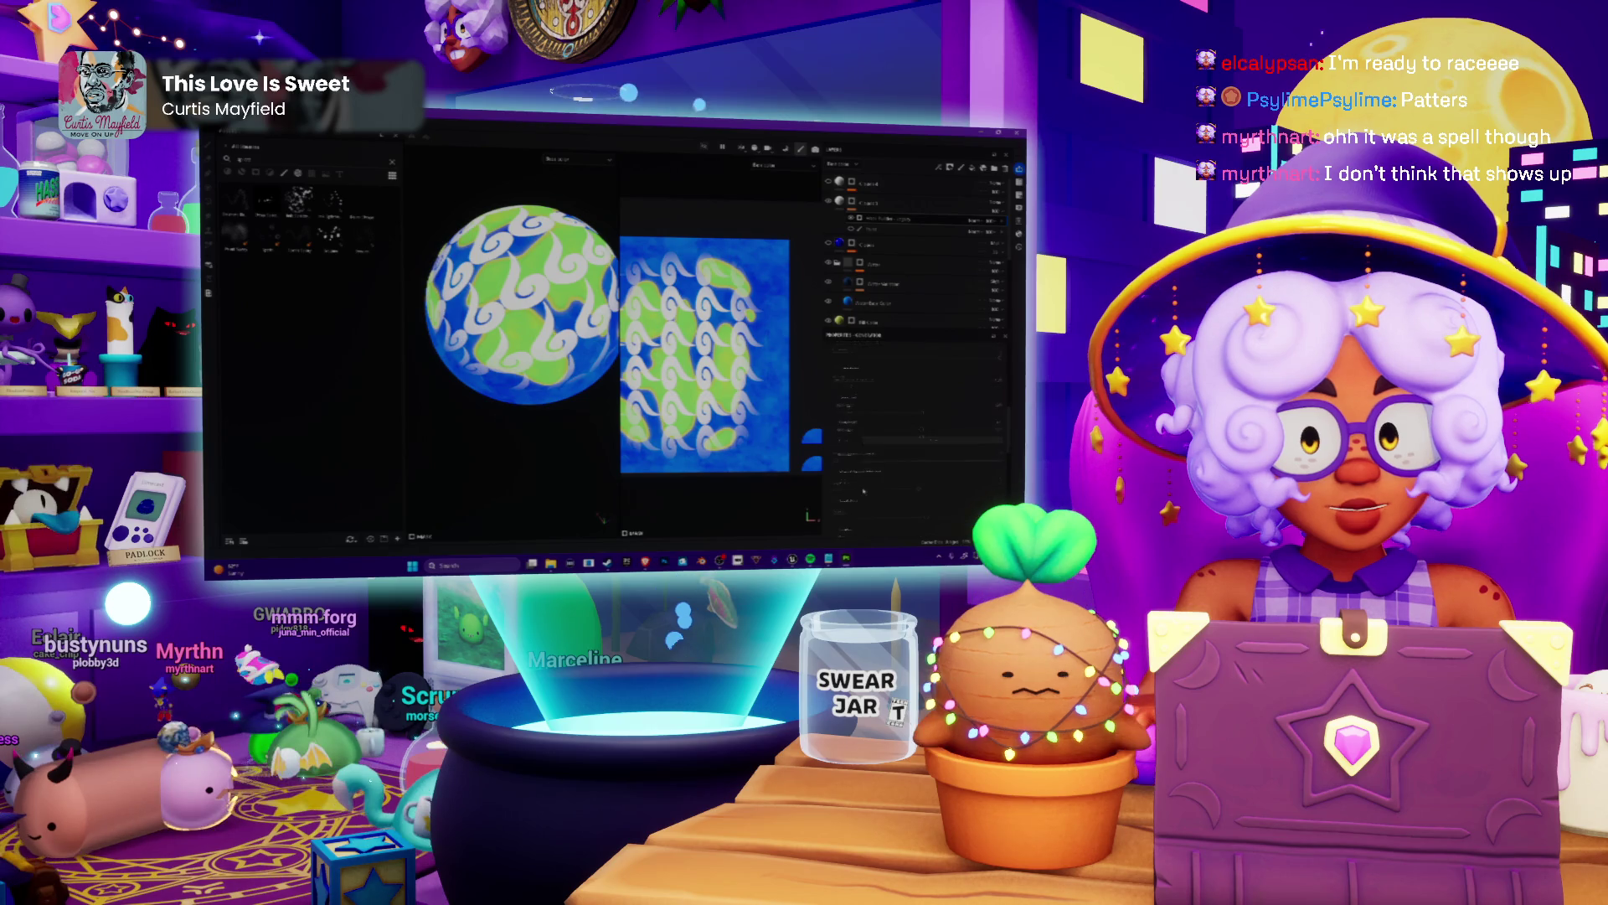
pyautogui.scroll(-2, 863, 490)
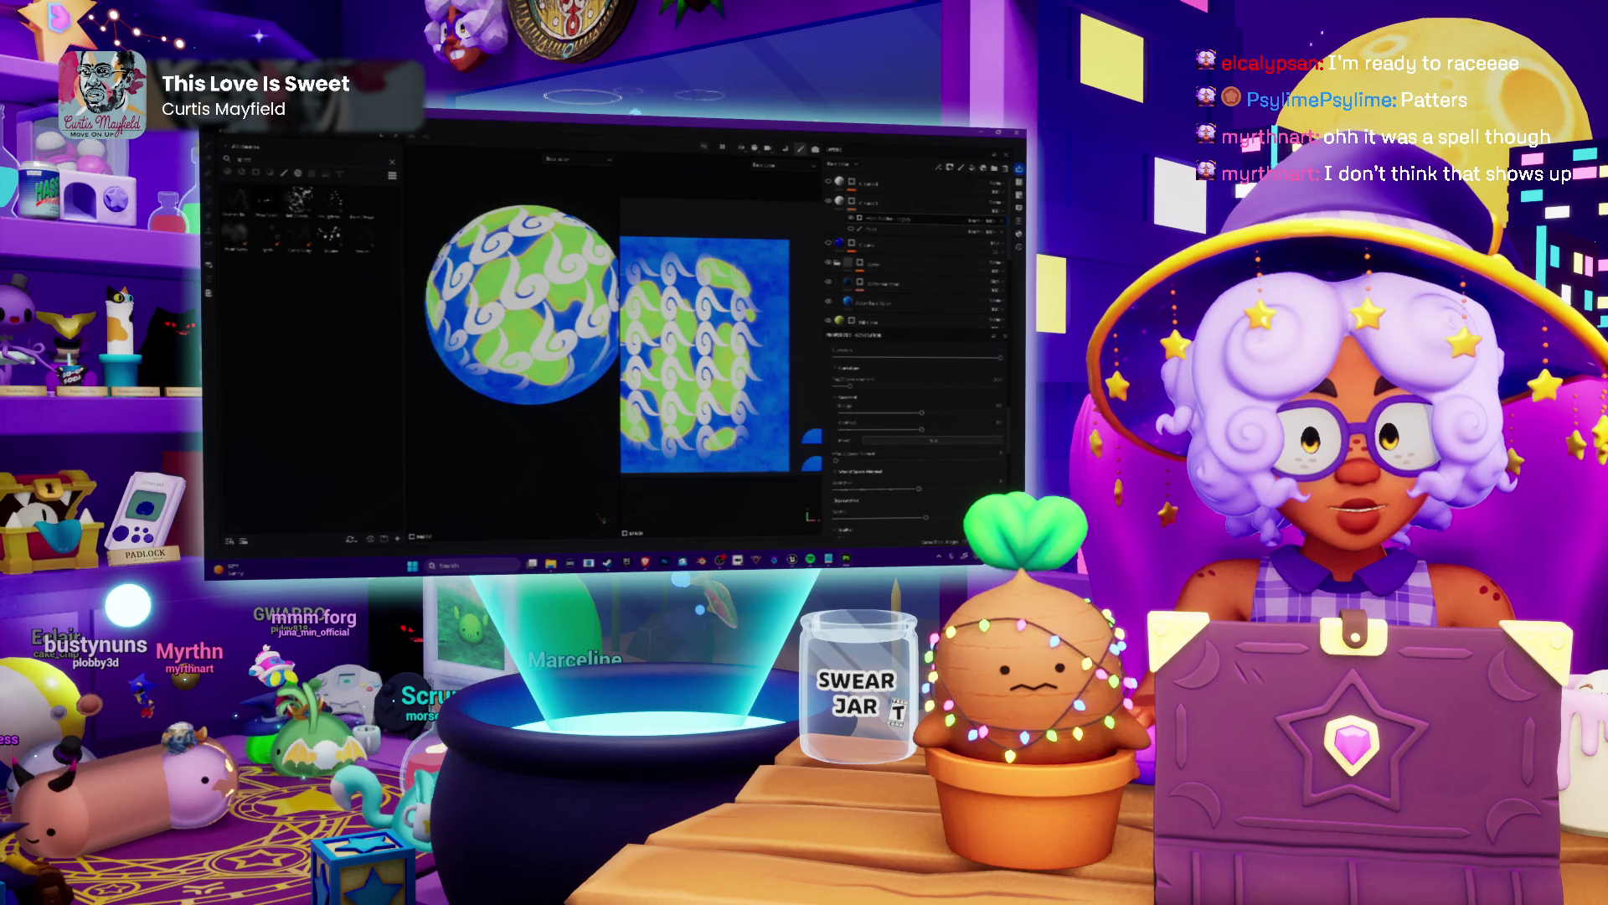
pyautogui.scroll(-2, 914, 440)
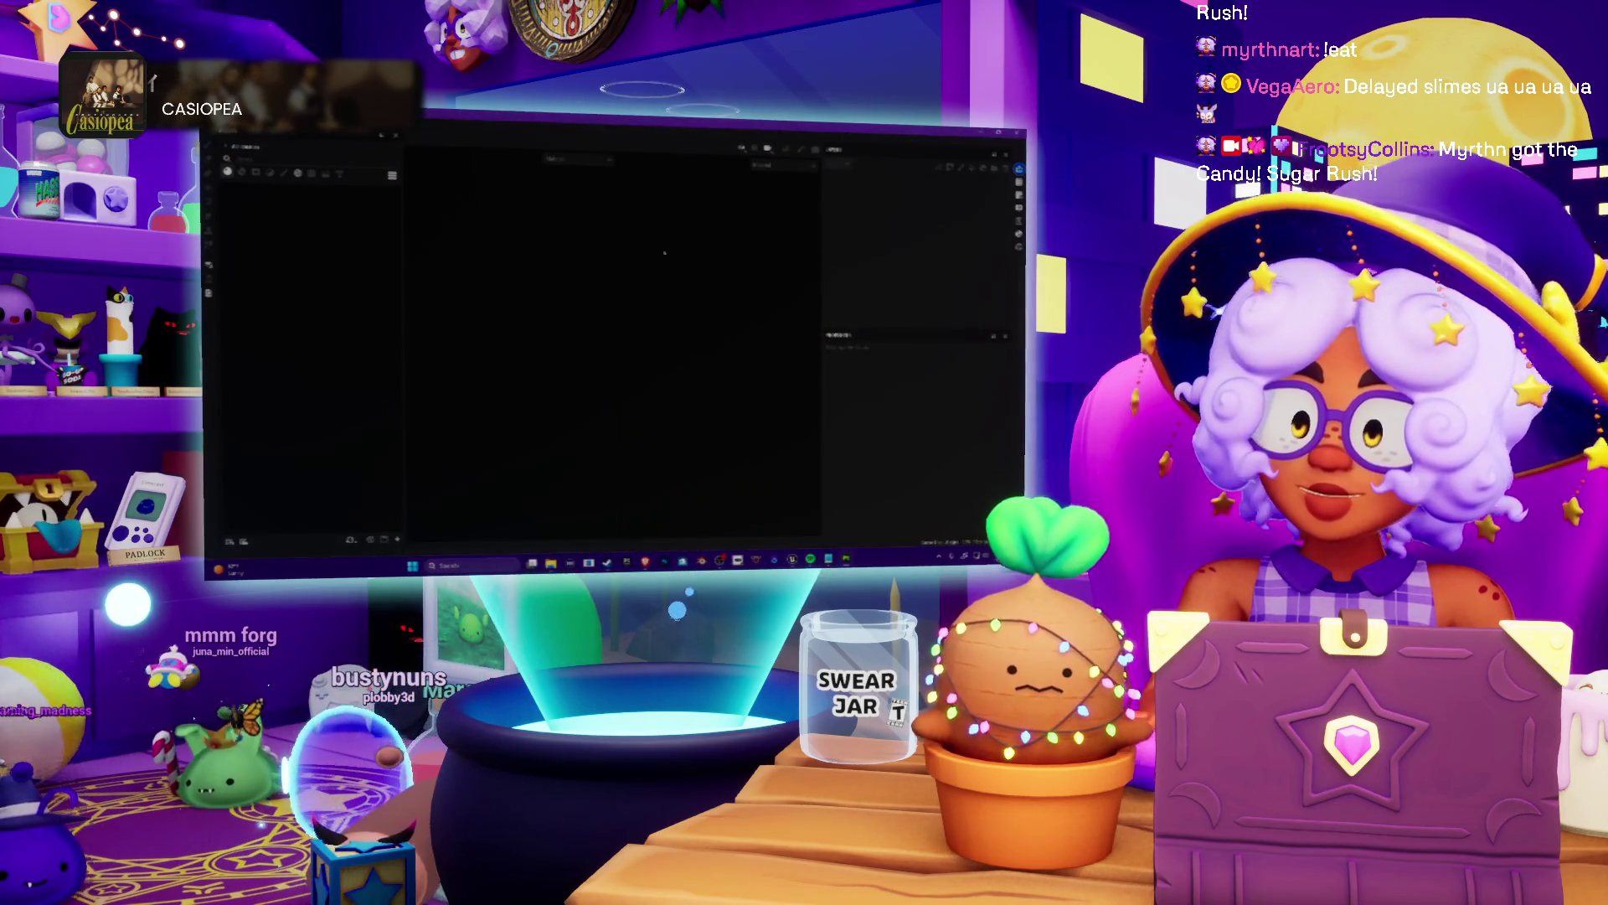
# Reopen the planet project from the File menu's recent projects list.
pyautogui.hotkey('alt', 'f')
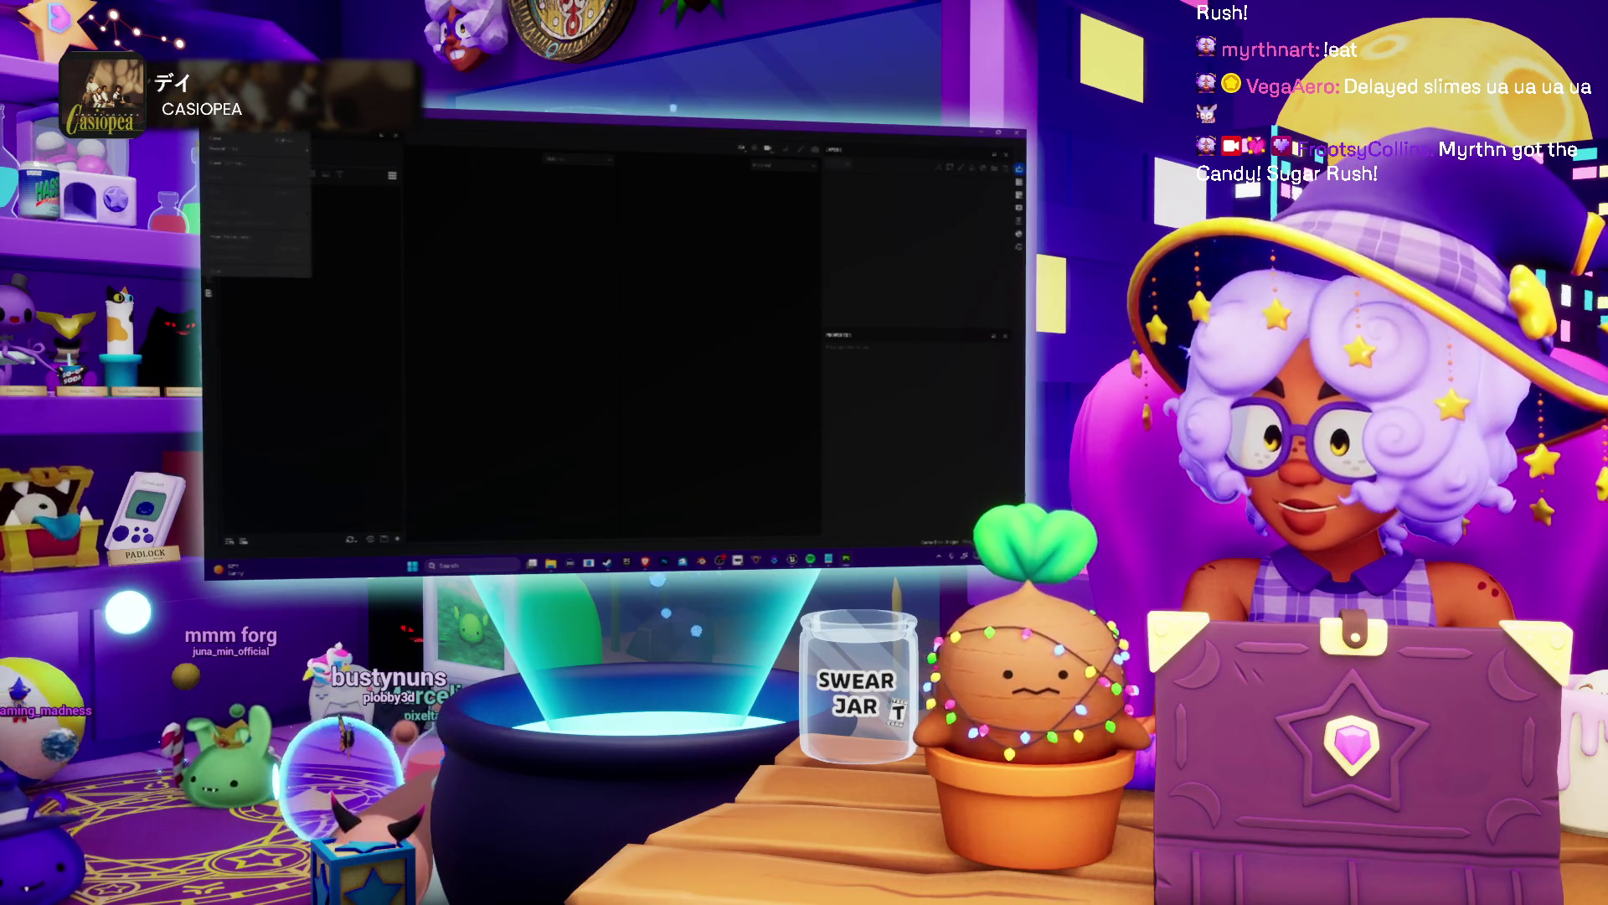
pyautogui.moveTo(239, 151)
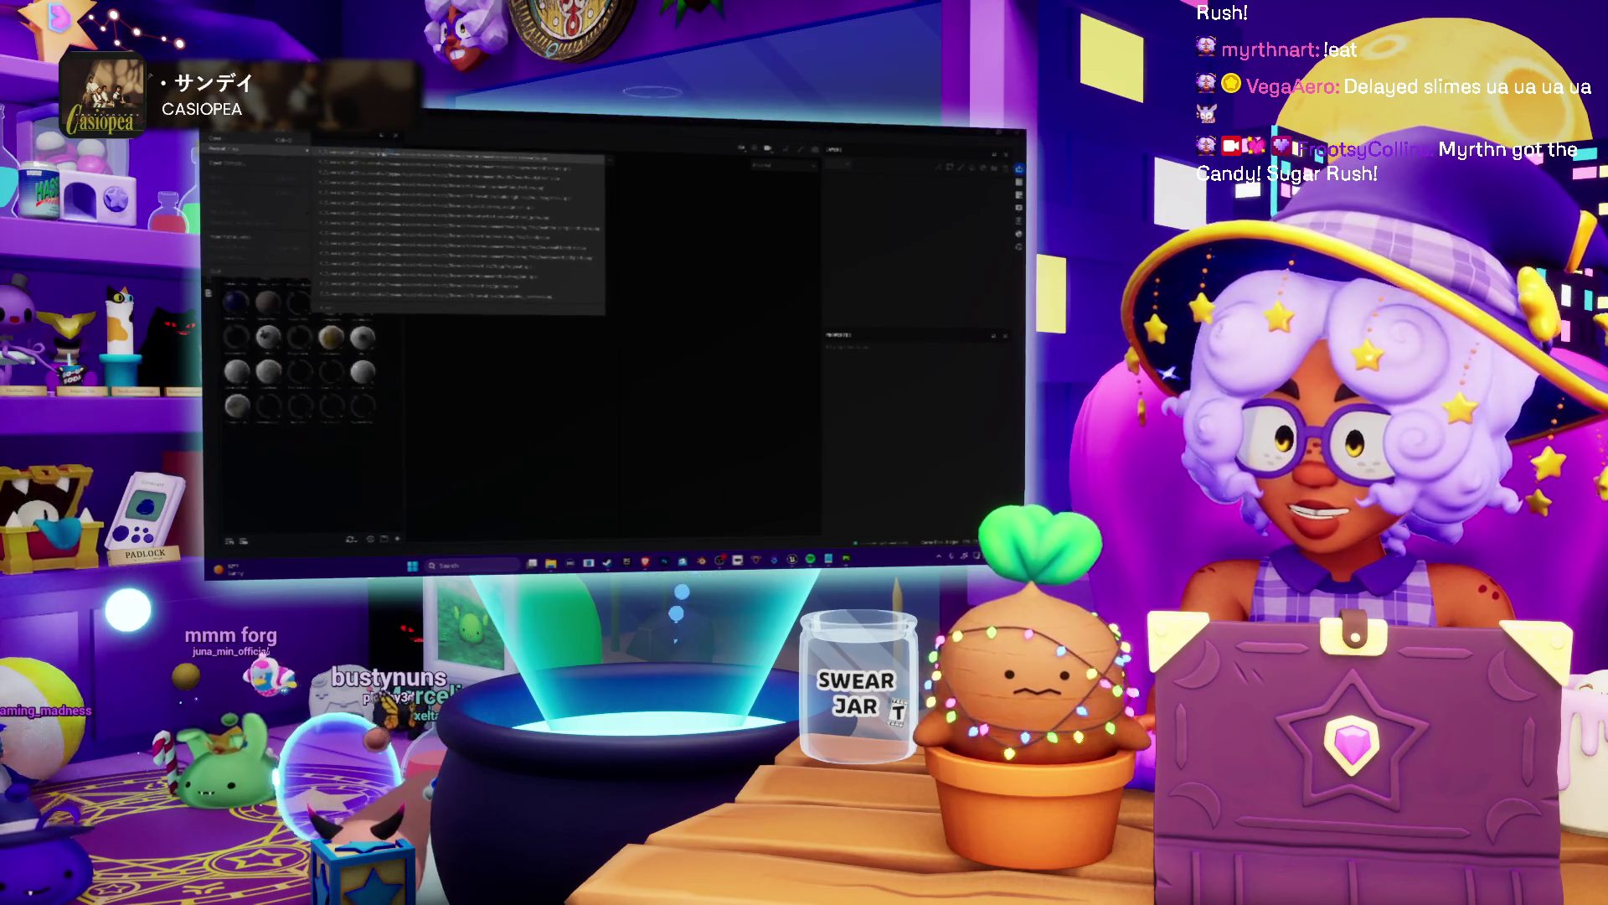
pyautogui.click(464, 160)
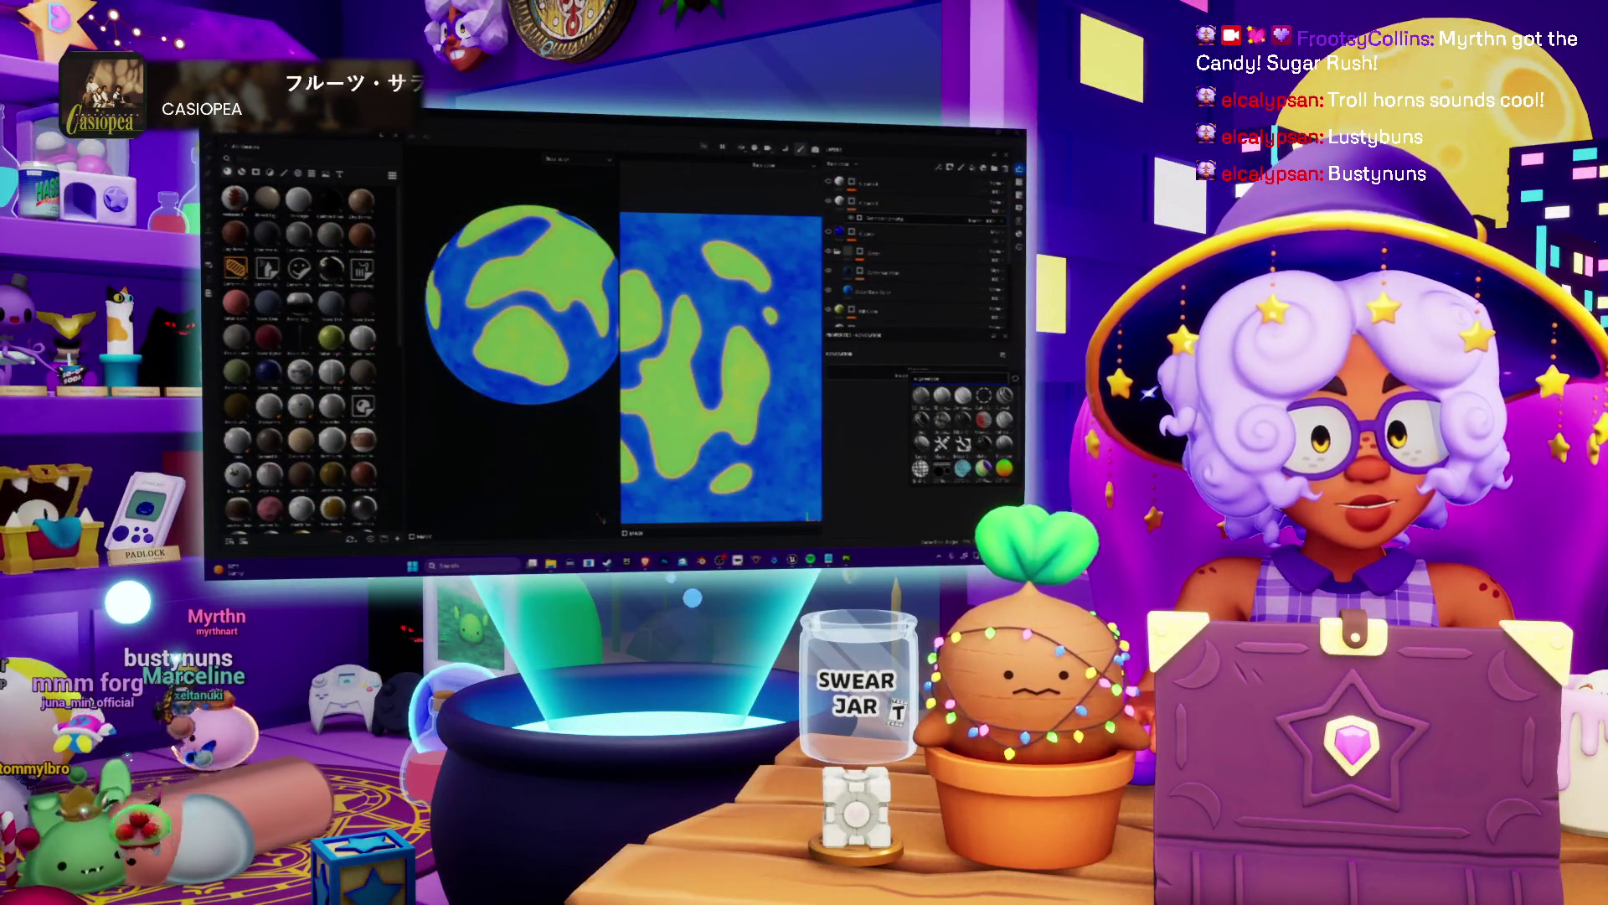
# Dismiss the material picker to show the fill layer's properties.
pyautogui.click(966, 446)
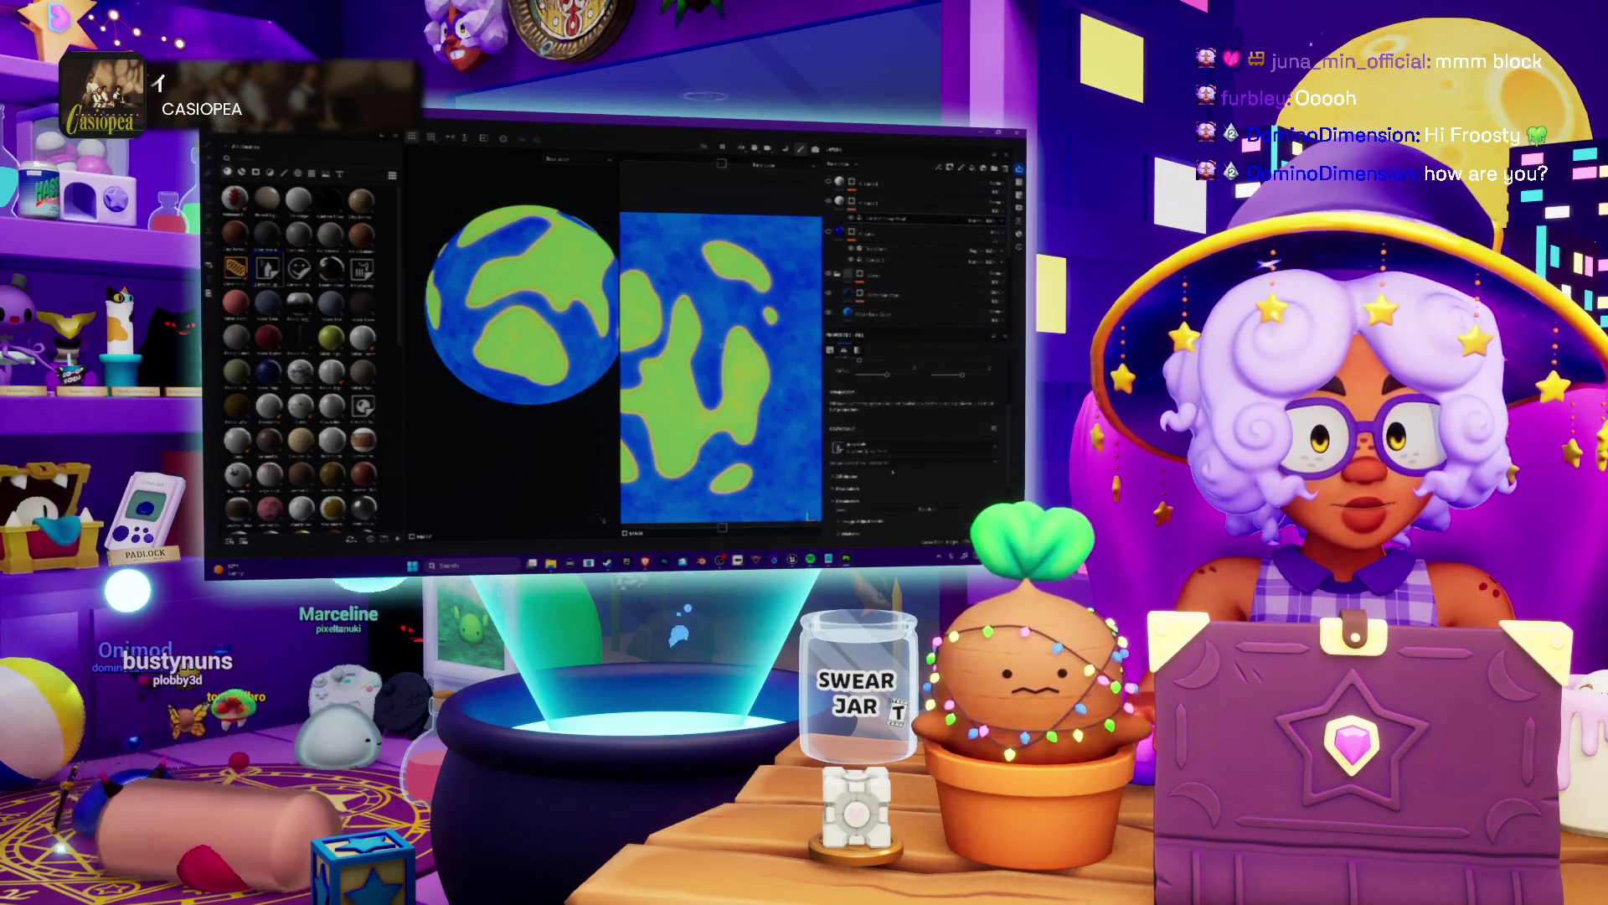
# Remove the white circle stamps, leaving the planet plain blue and green.
pyautogui.moveTo(855, 817)
pyautogui.mouseDown()
pyautogui.moveTo(902, 330)
pyautogui.moveTo(902, 777)
pyautogui.mouseUp()
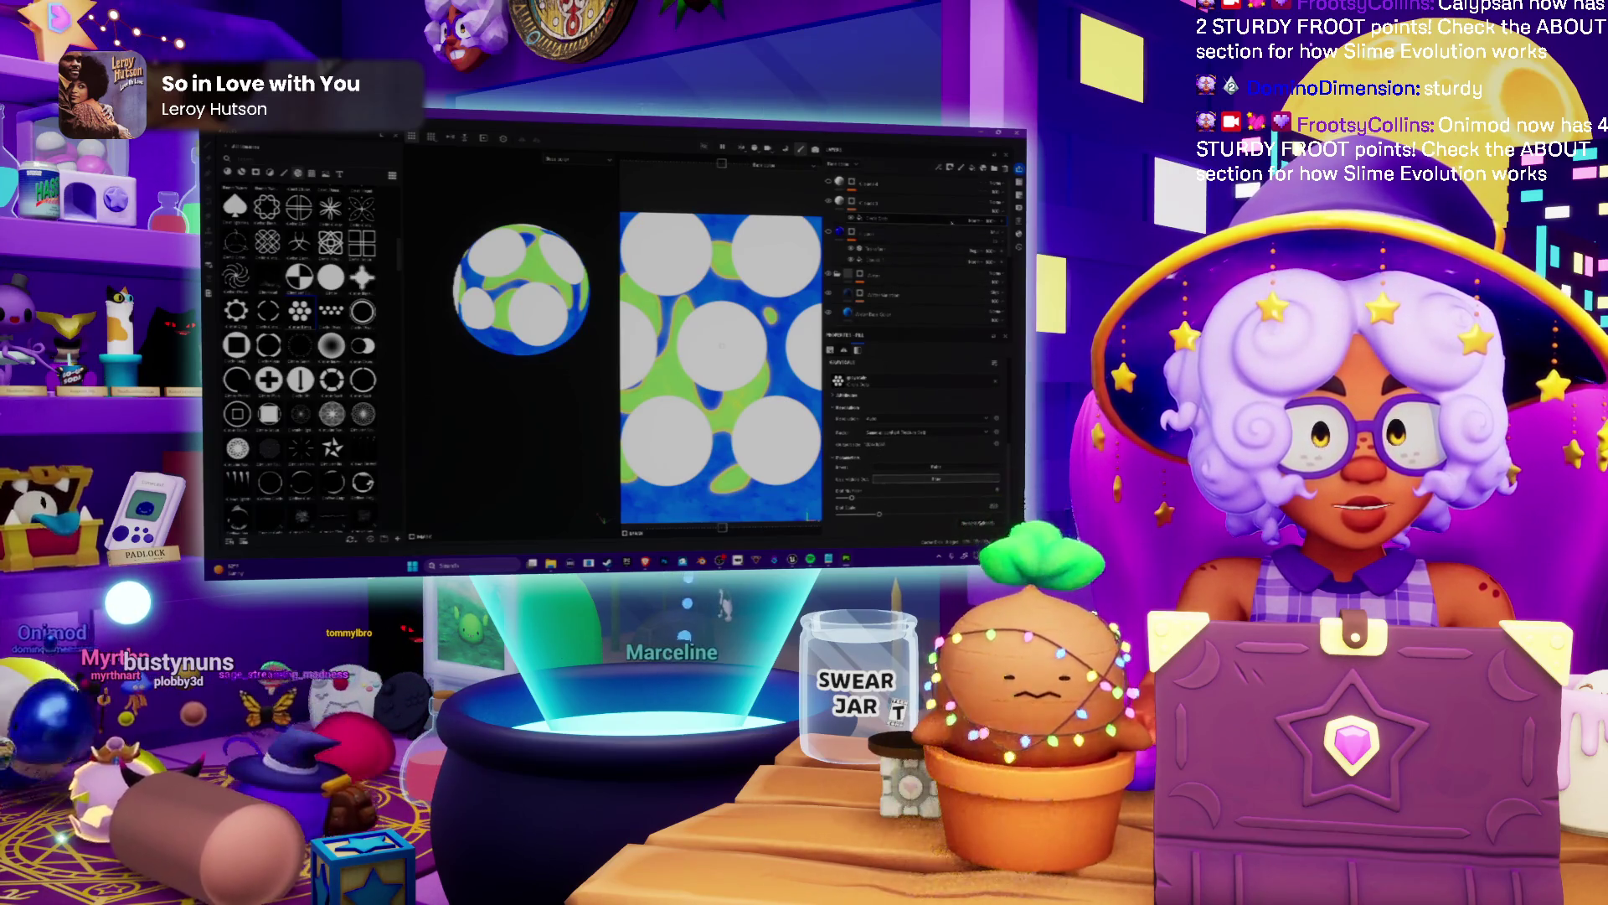
pyautogui.press('Delete')
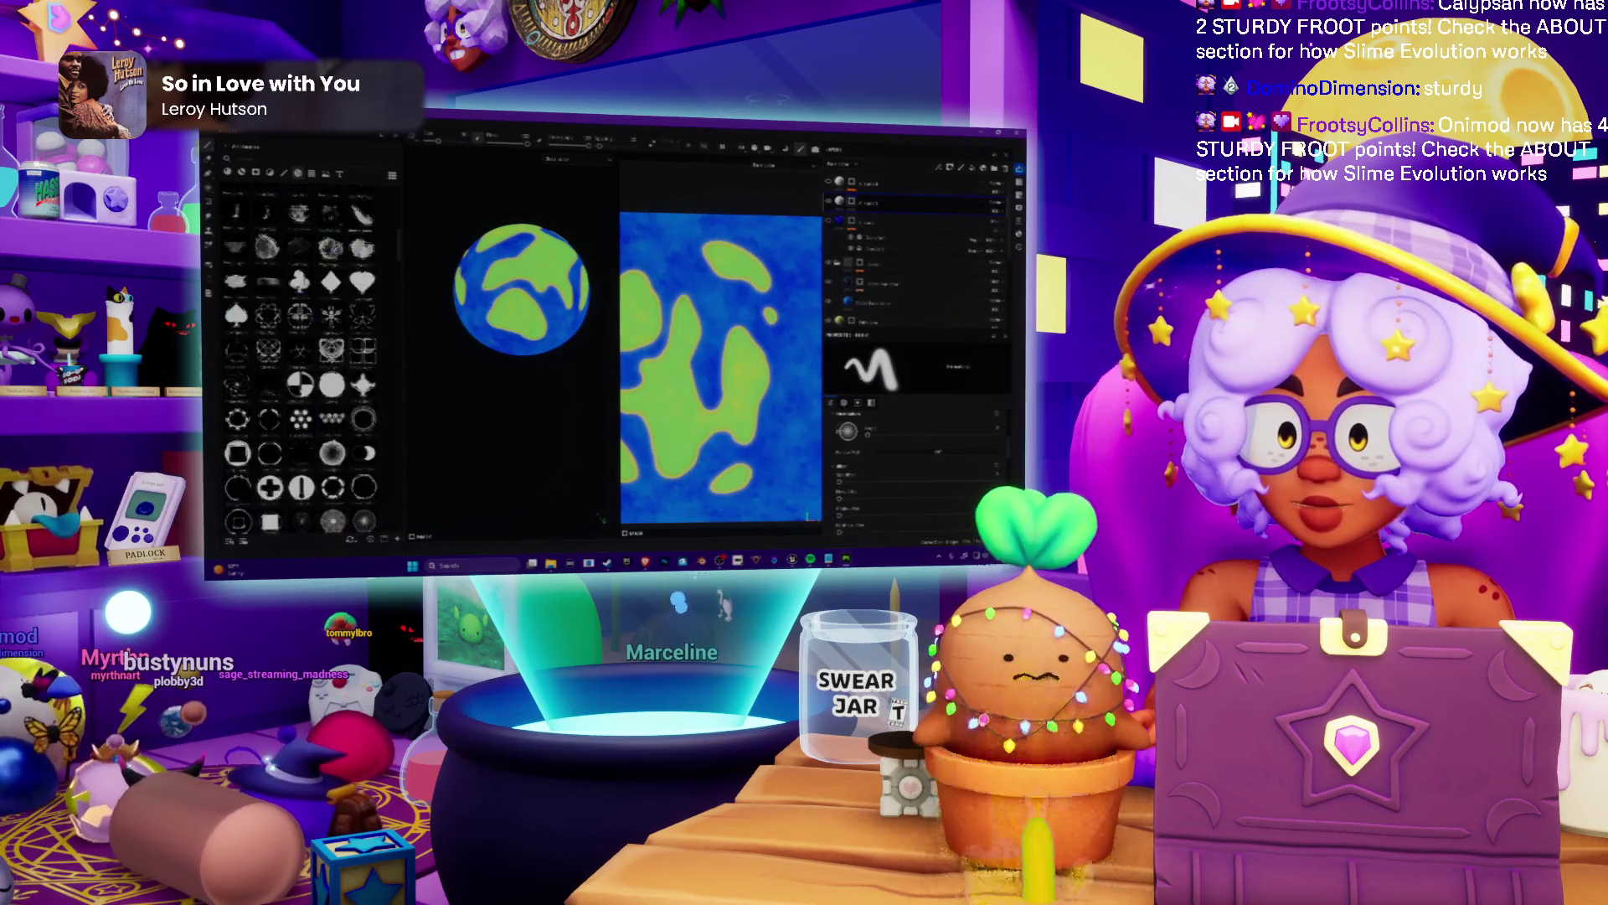
pyautogui.scroll(-5, 303, 351)
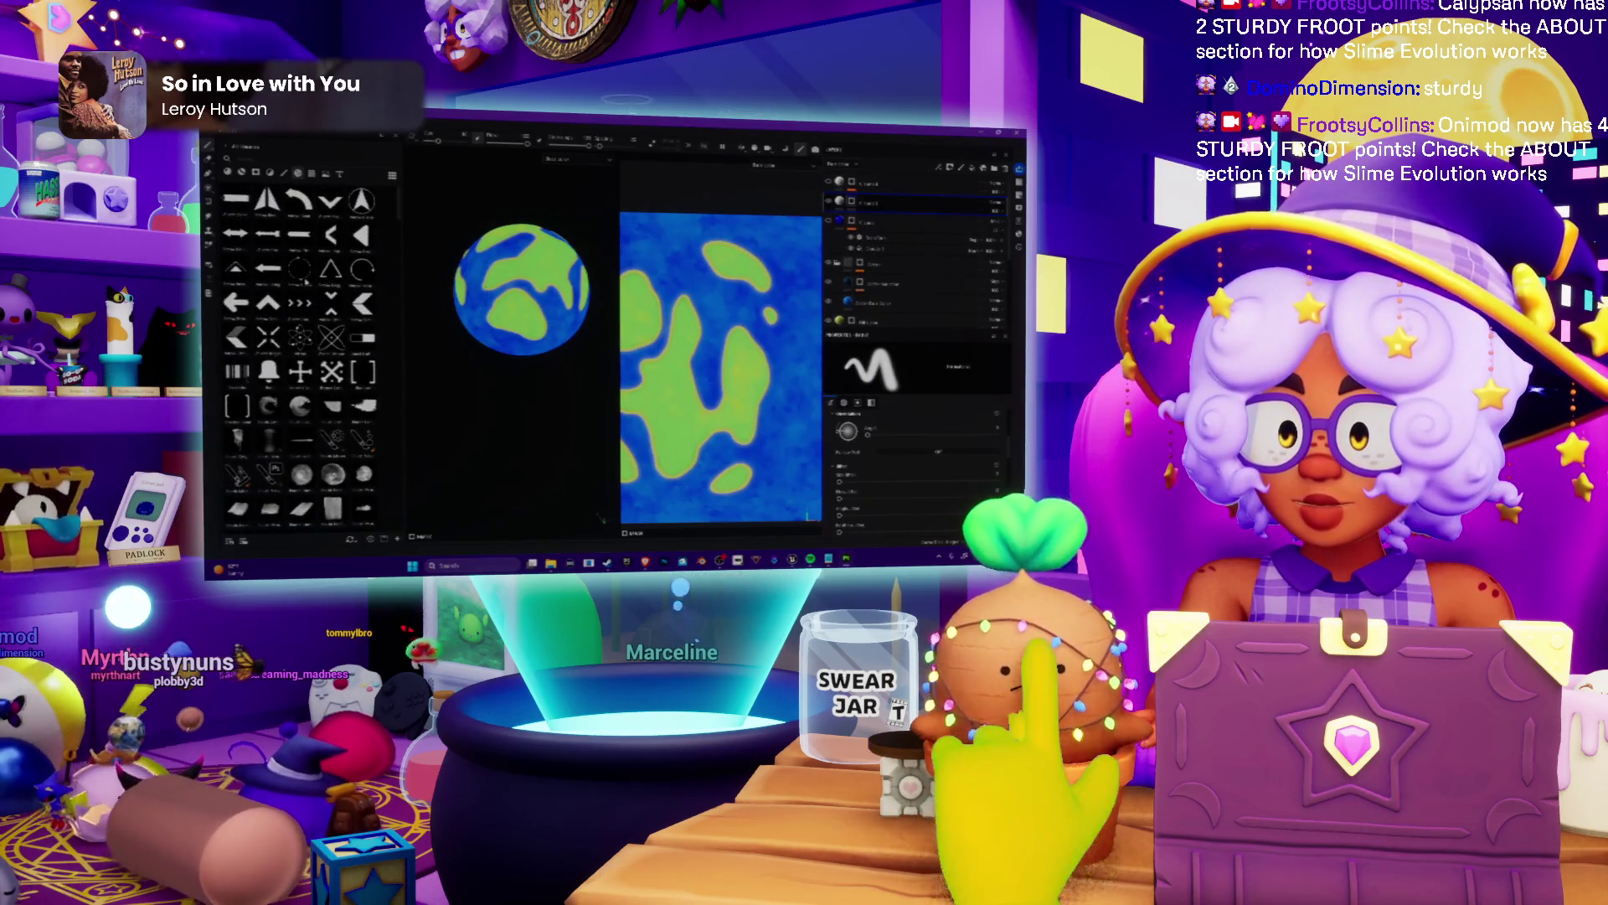
pyautogui.scroll(-5, 303, 353)
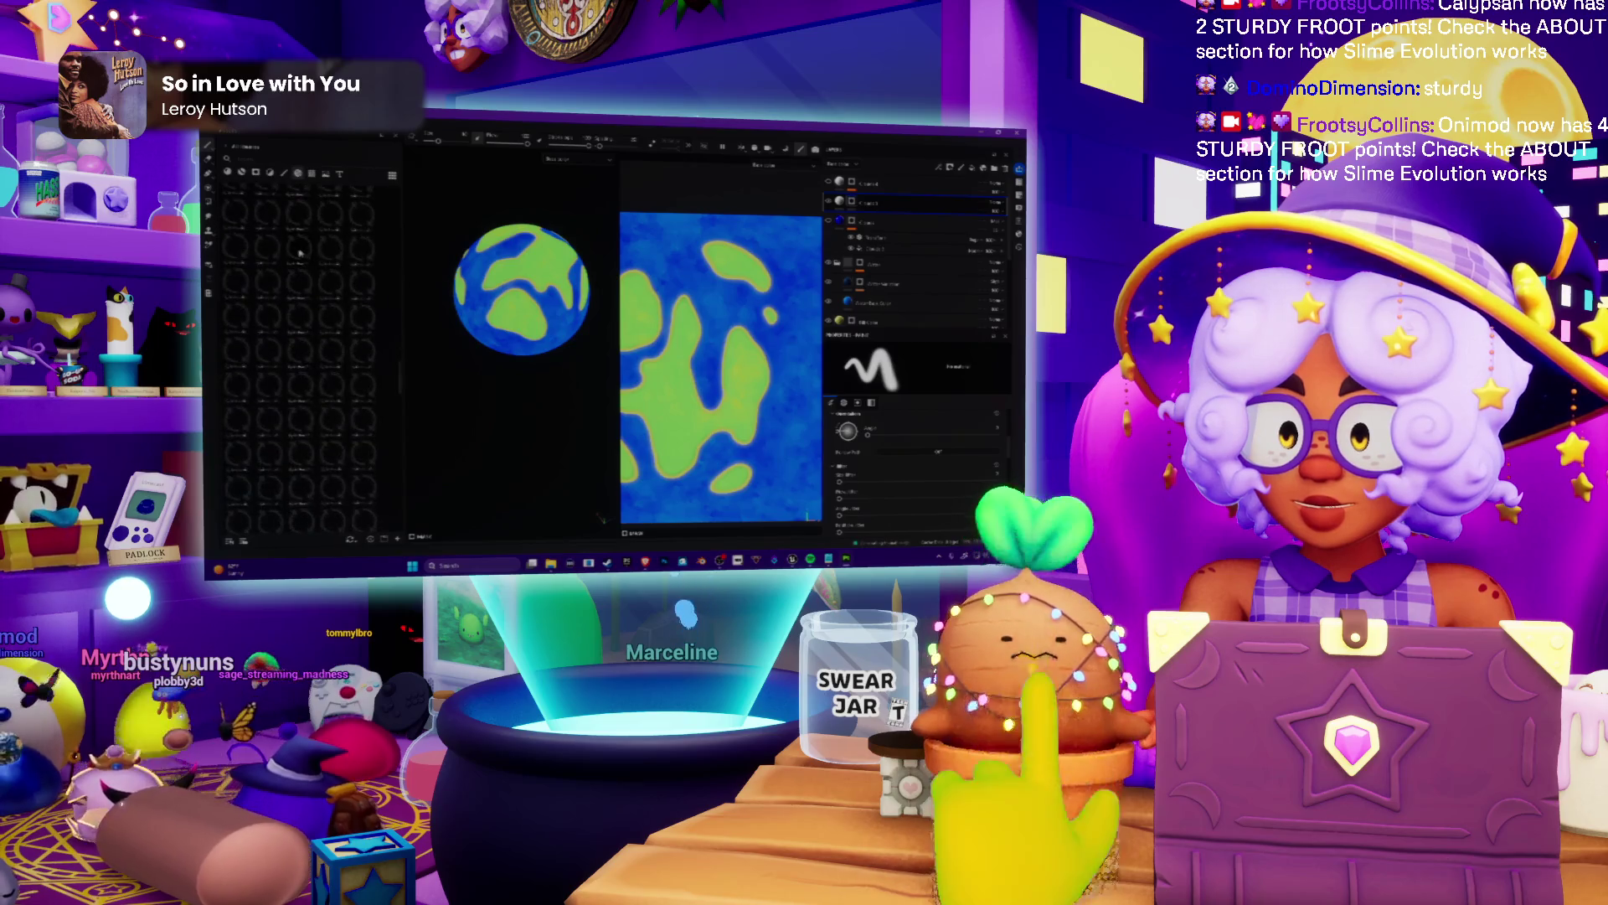
pyautogui.scroll(-5, 303, 255)
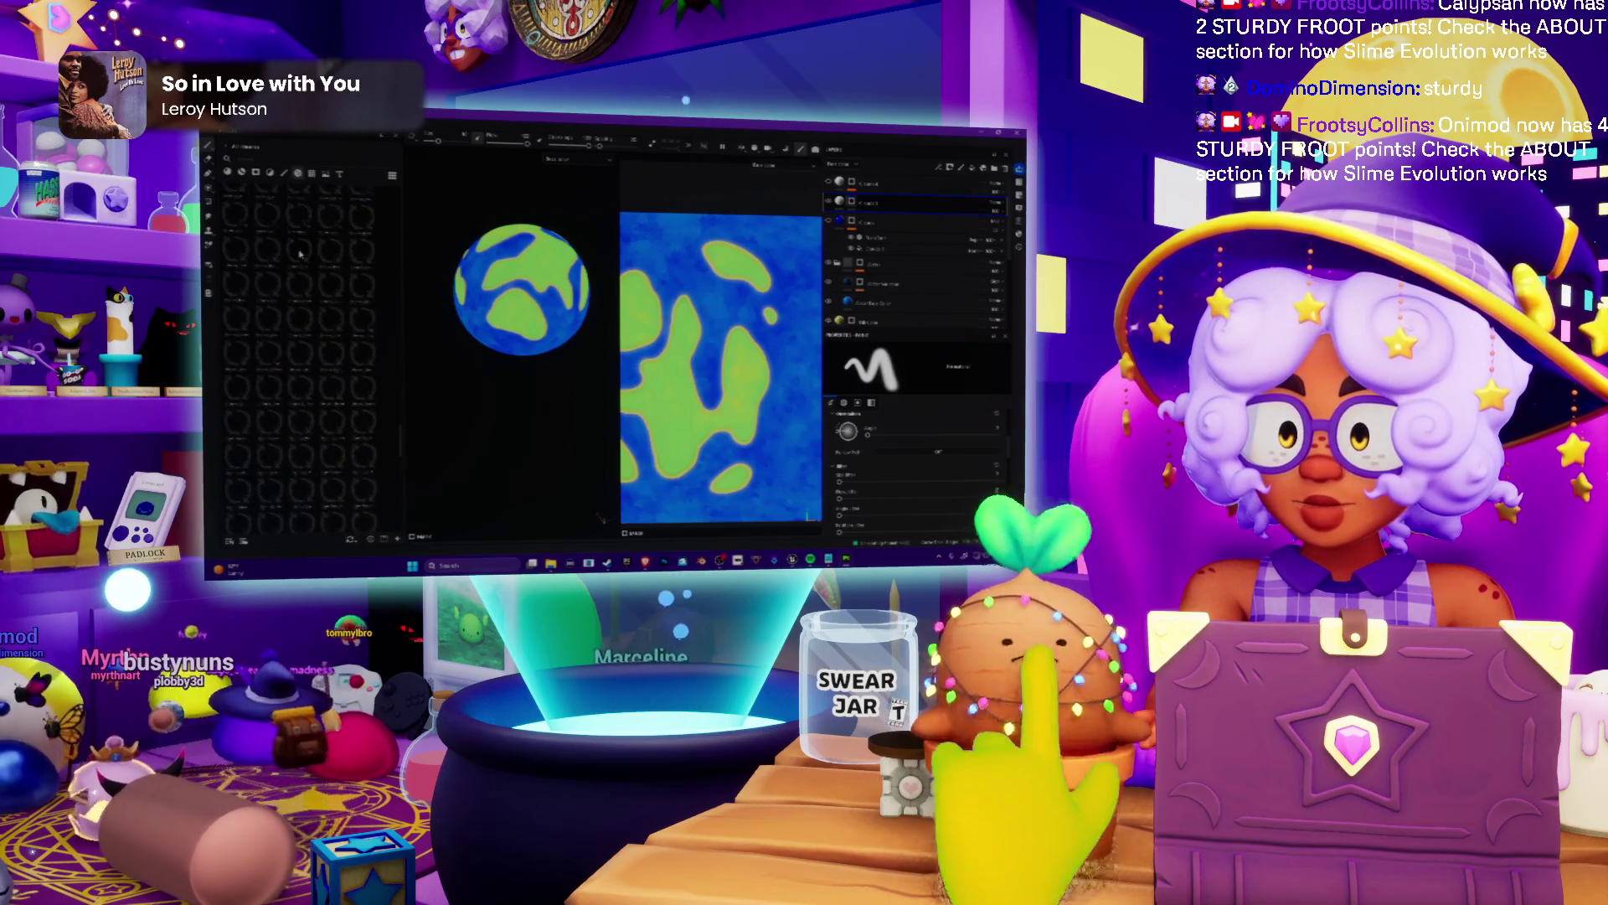
pyautogui.scroll(5, 301, 352)
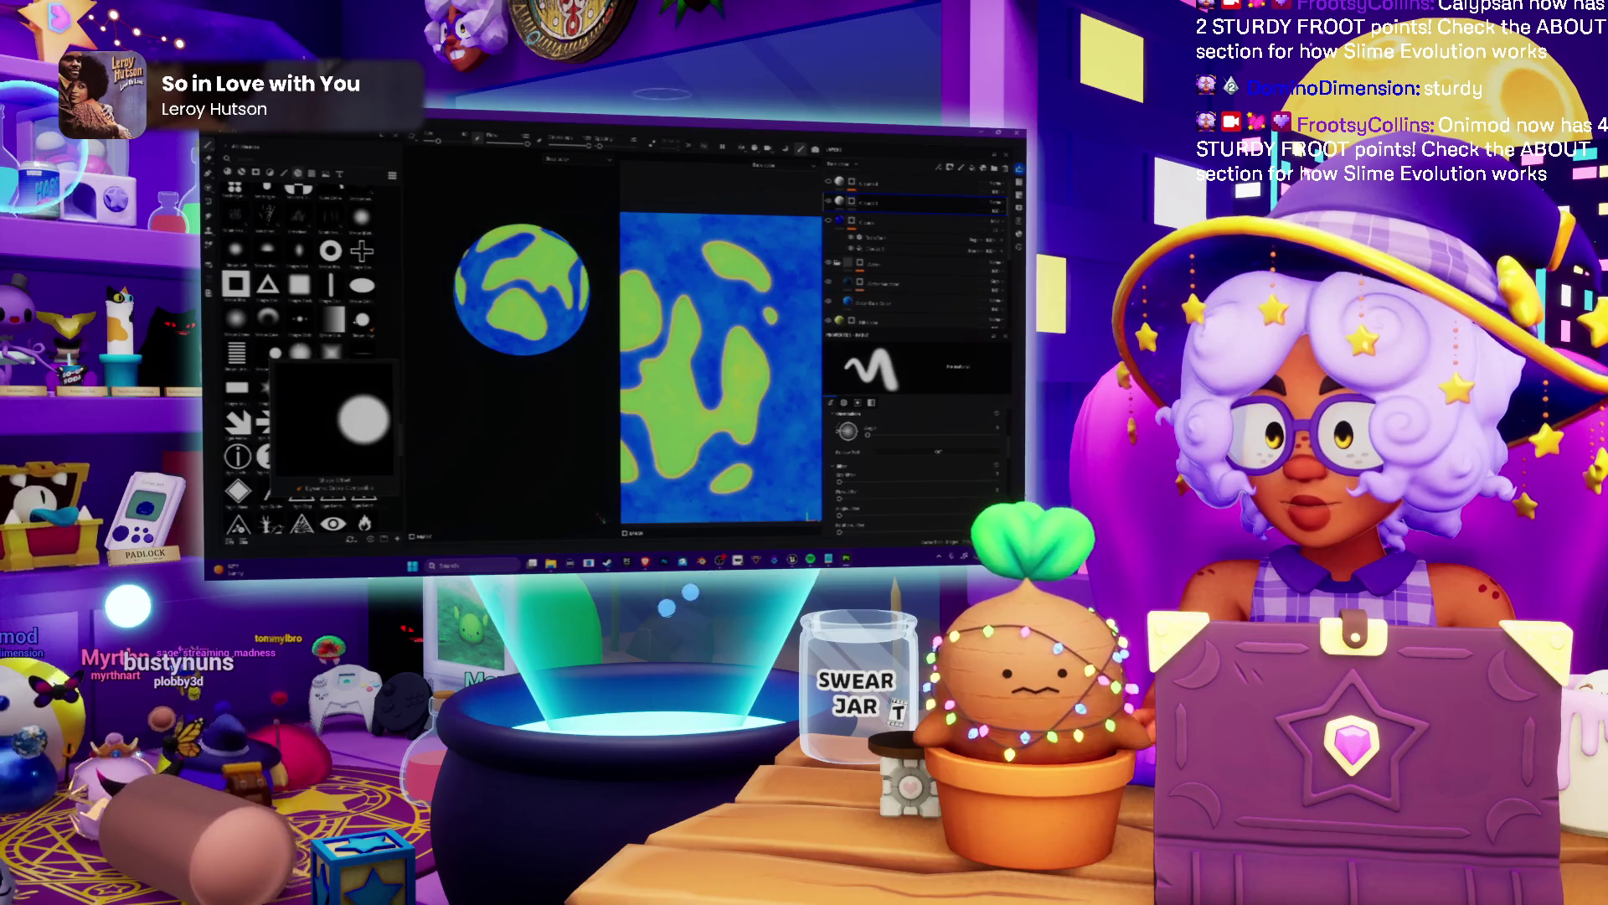
pyautogui.scroll(-5, 302, 352)
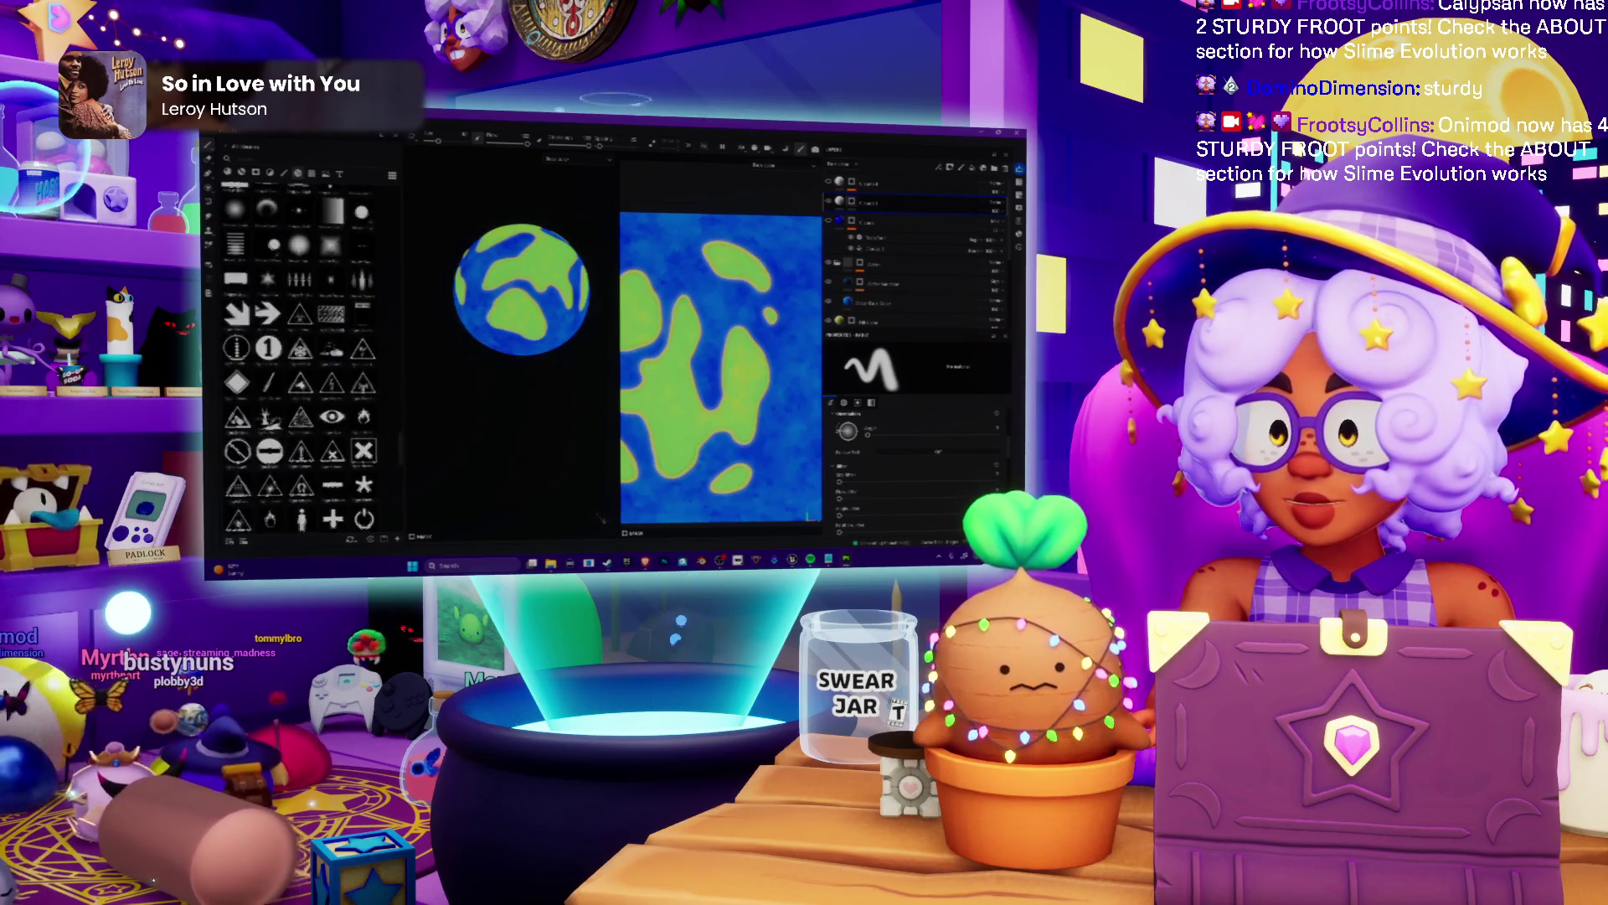
pyautogui.scroll(-2, 302, 352)
pyautogui.scroll(-2, 302, 352)
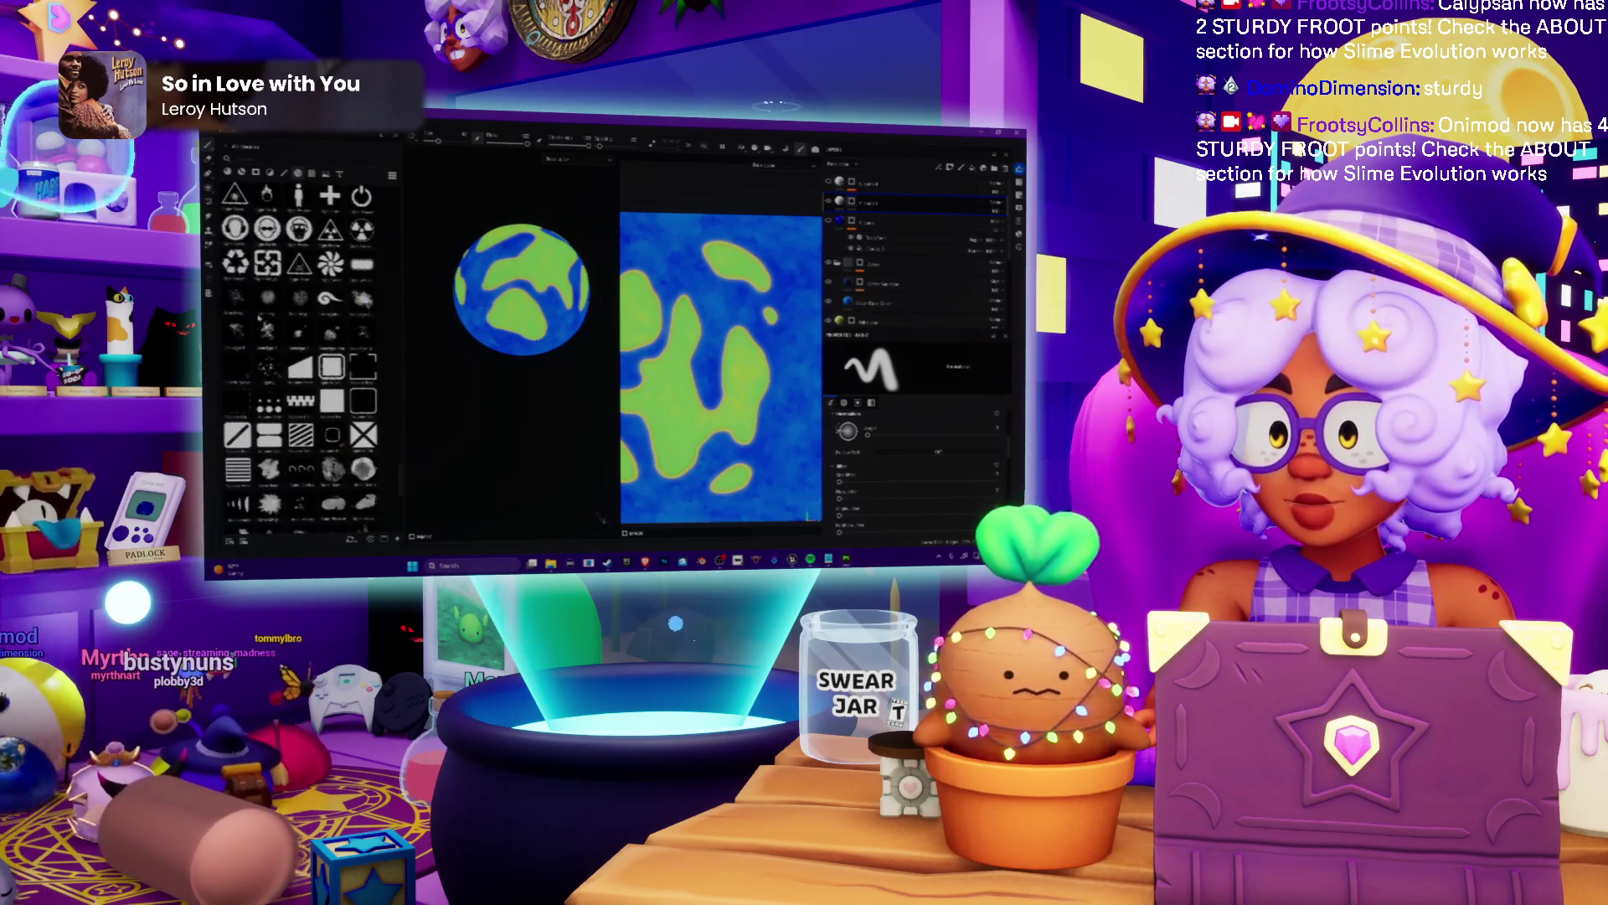
pyautogui.scroll(-3, 302, 352)
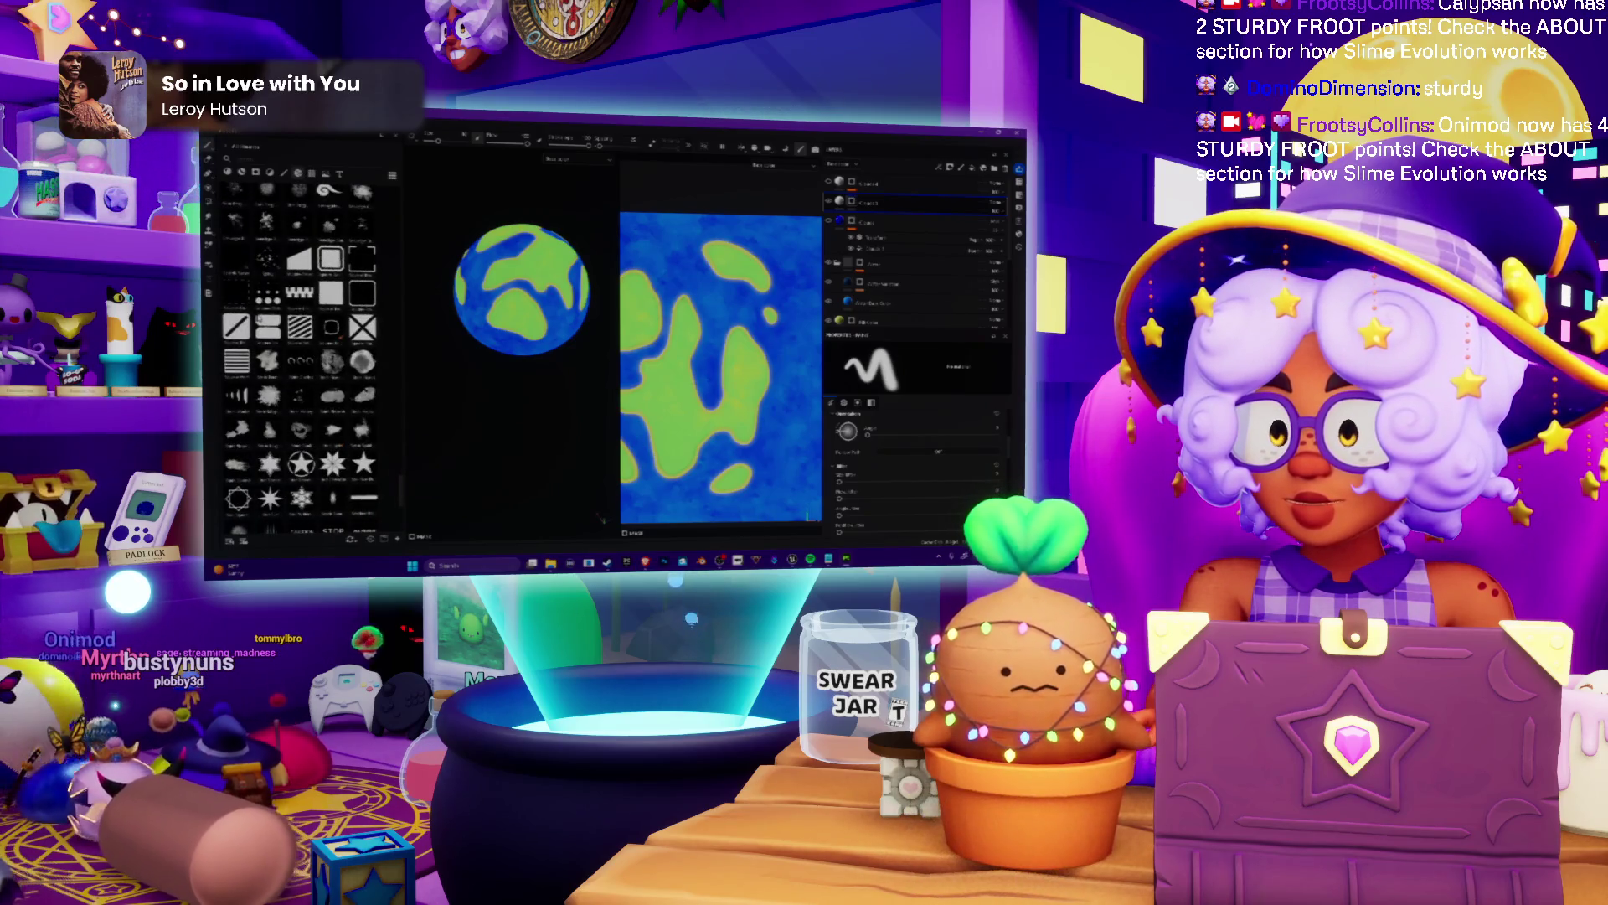
pyautogui.scroll(-2, 302, 353)
pyautogui.scroll(-2, 301, 353)
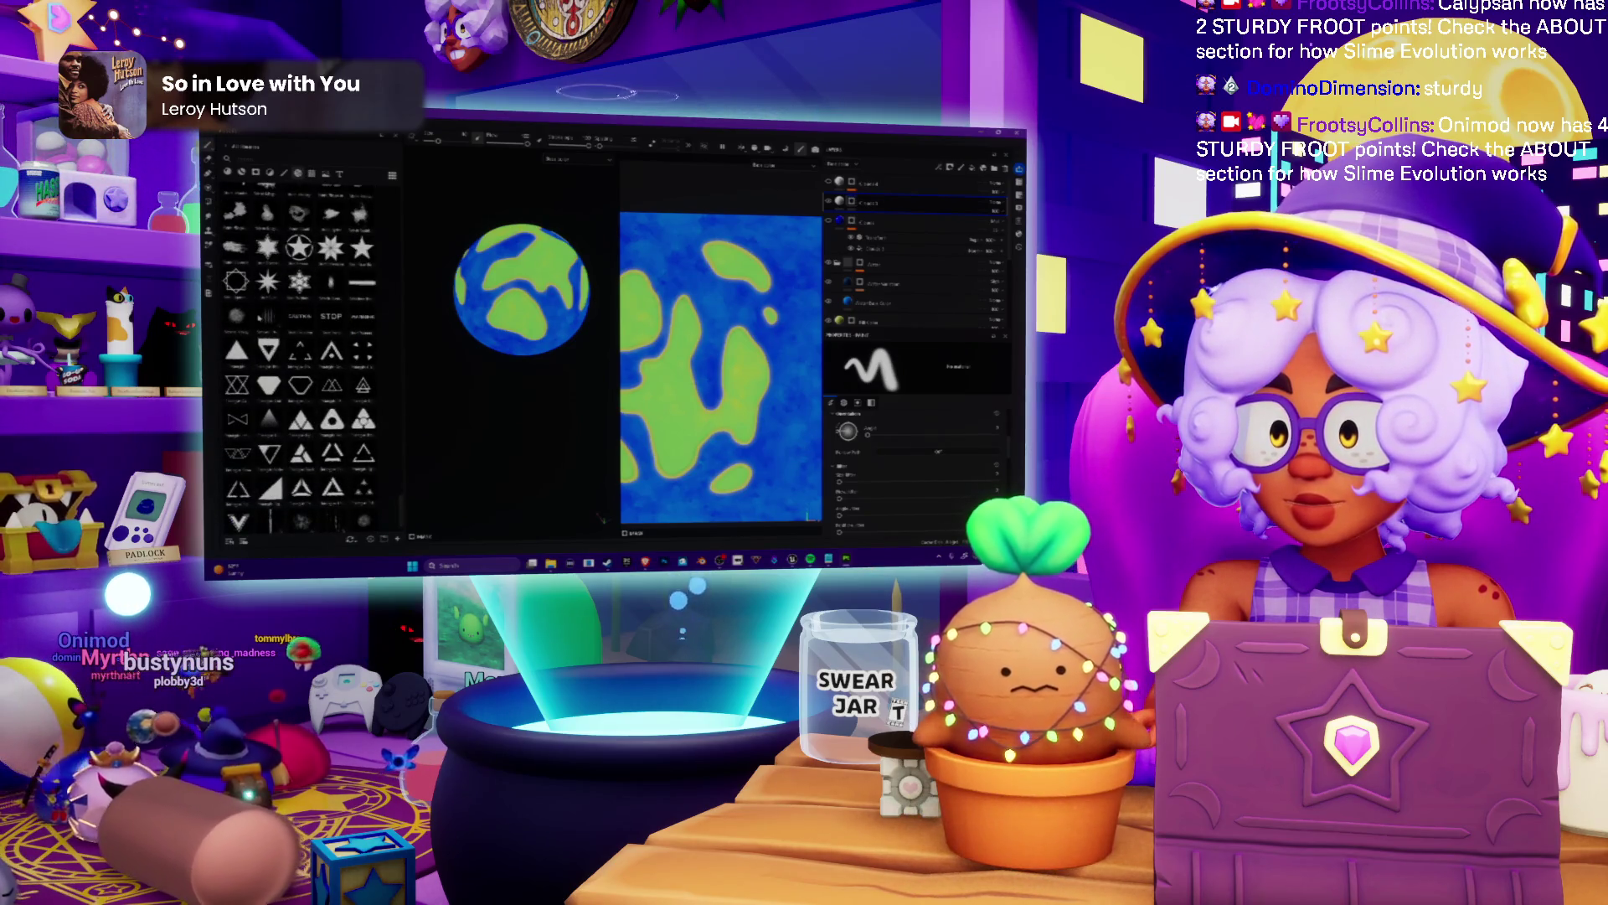
pyautogui.scroll(-2, 301, 352)
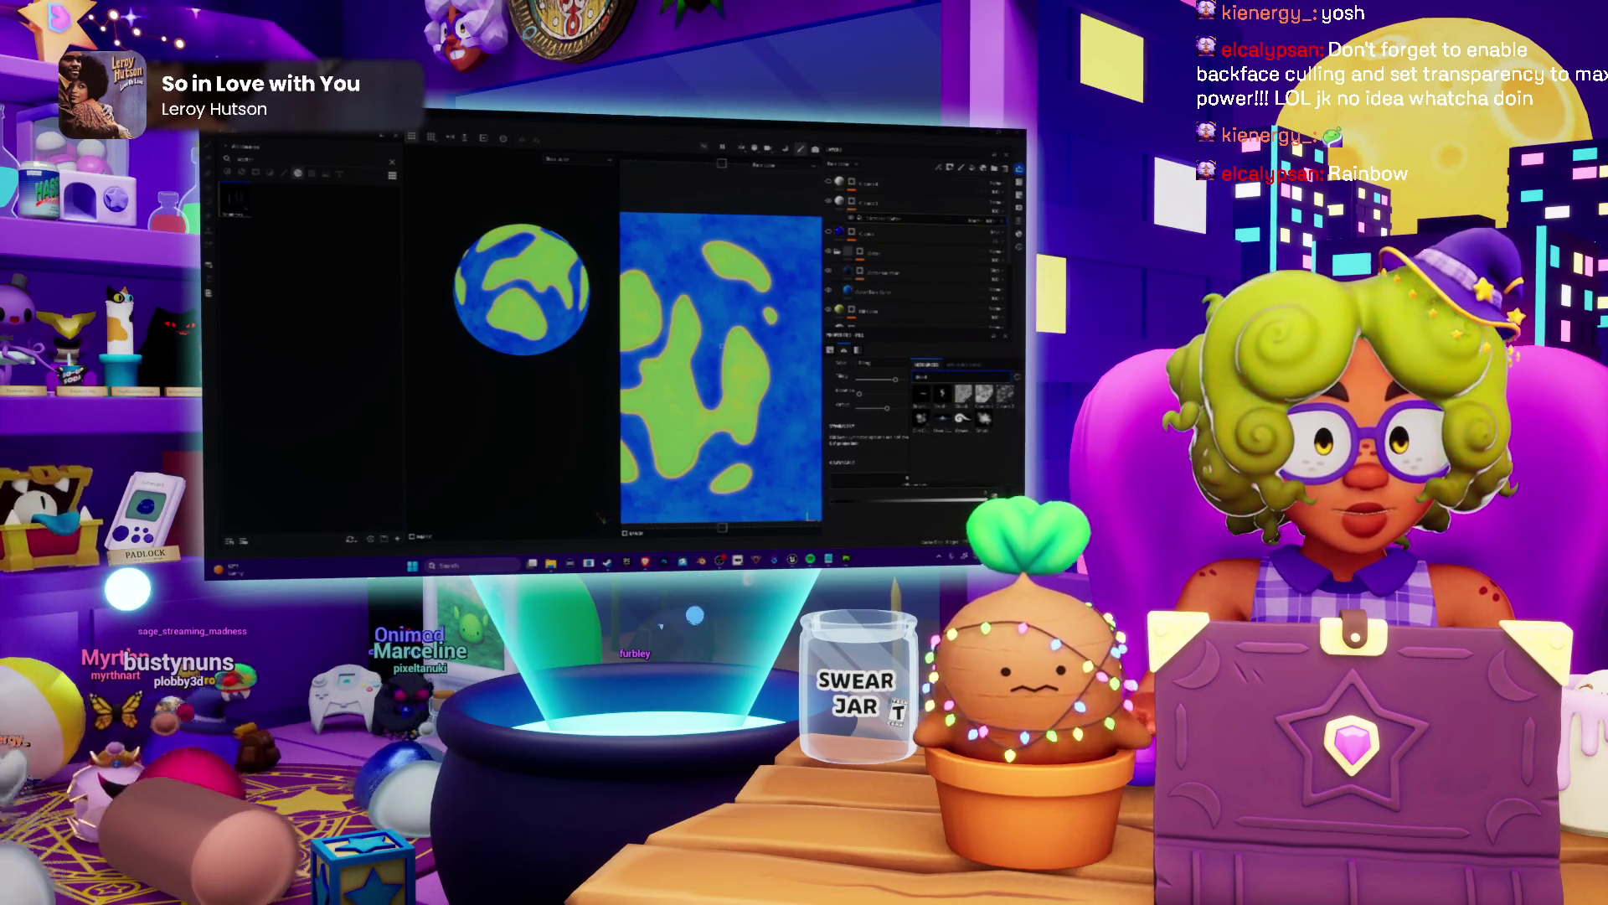
pyautogui.scroll(-3, 751, 346)
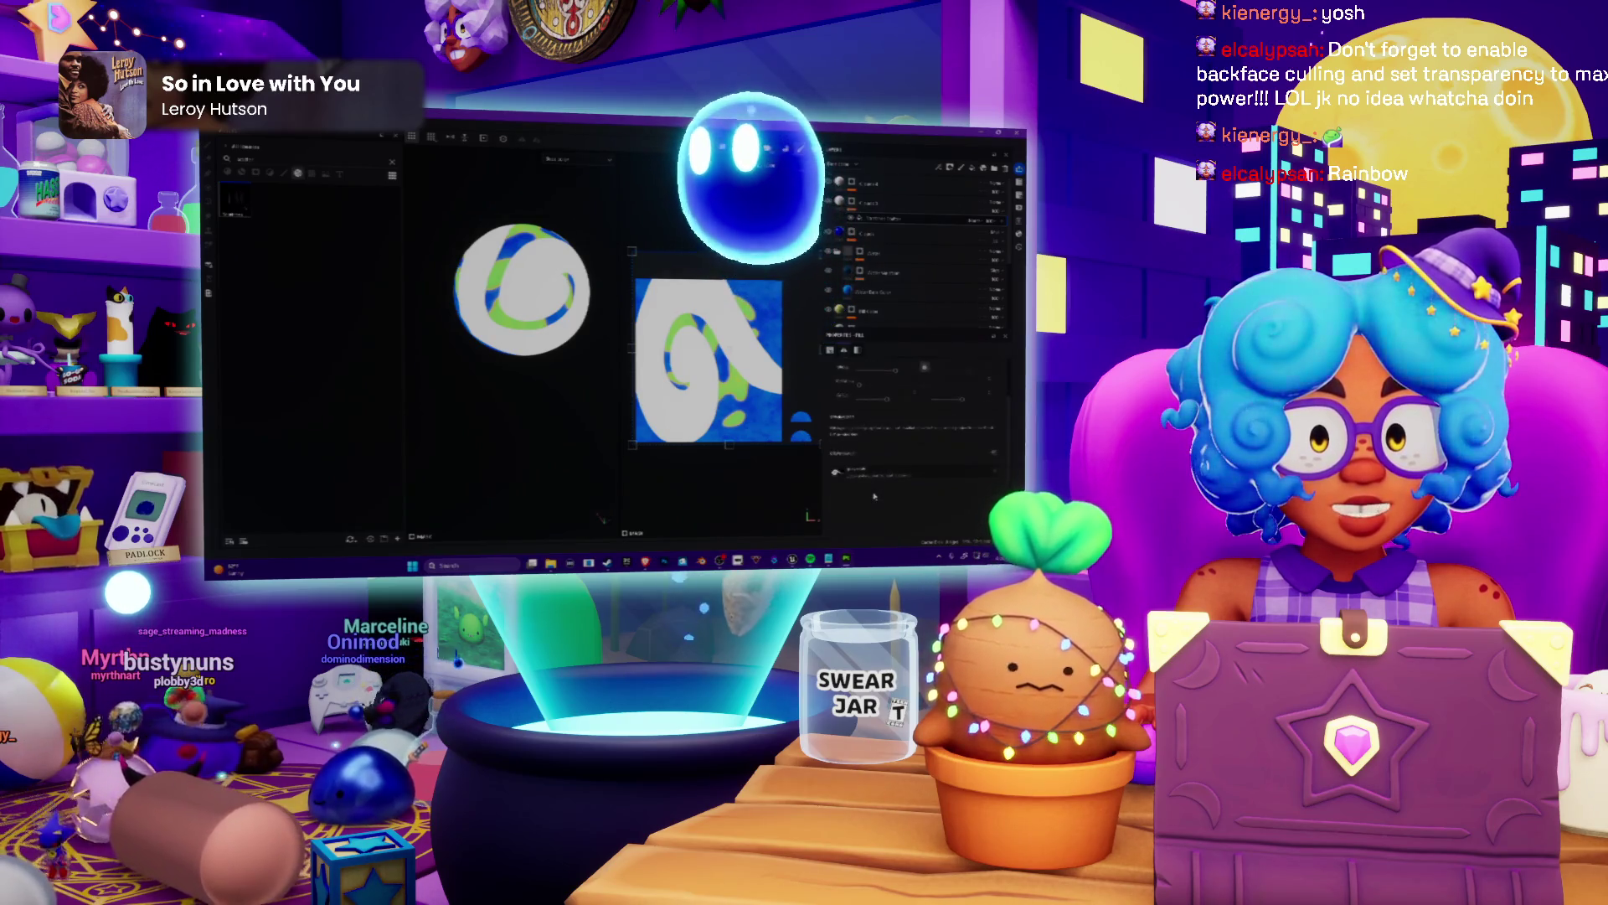
# Remove the swirl pattern, try a streaky white pattern, then remove it as well.
pyautogui.click(874, 496)
pyautogui.click(880, 467)
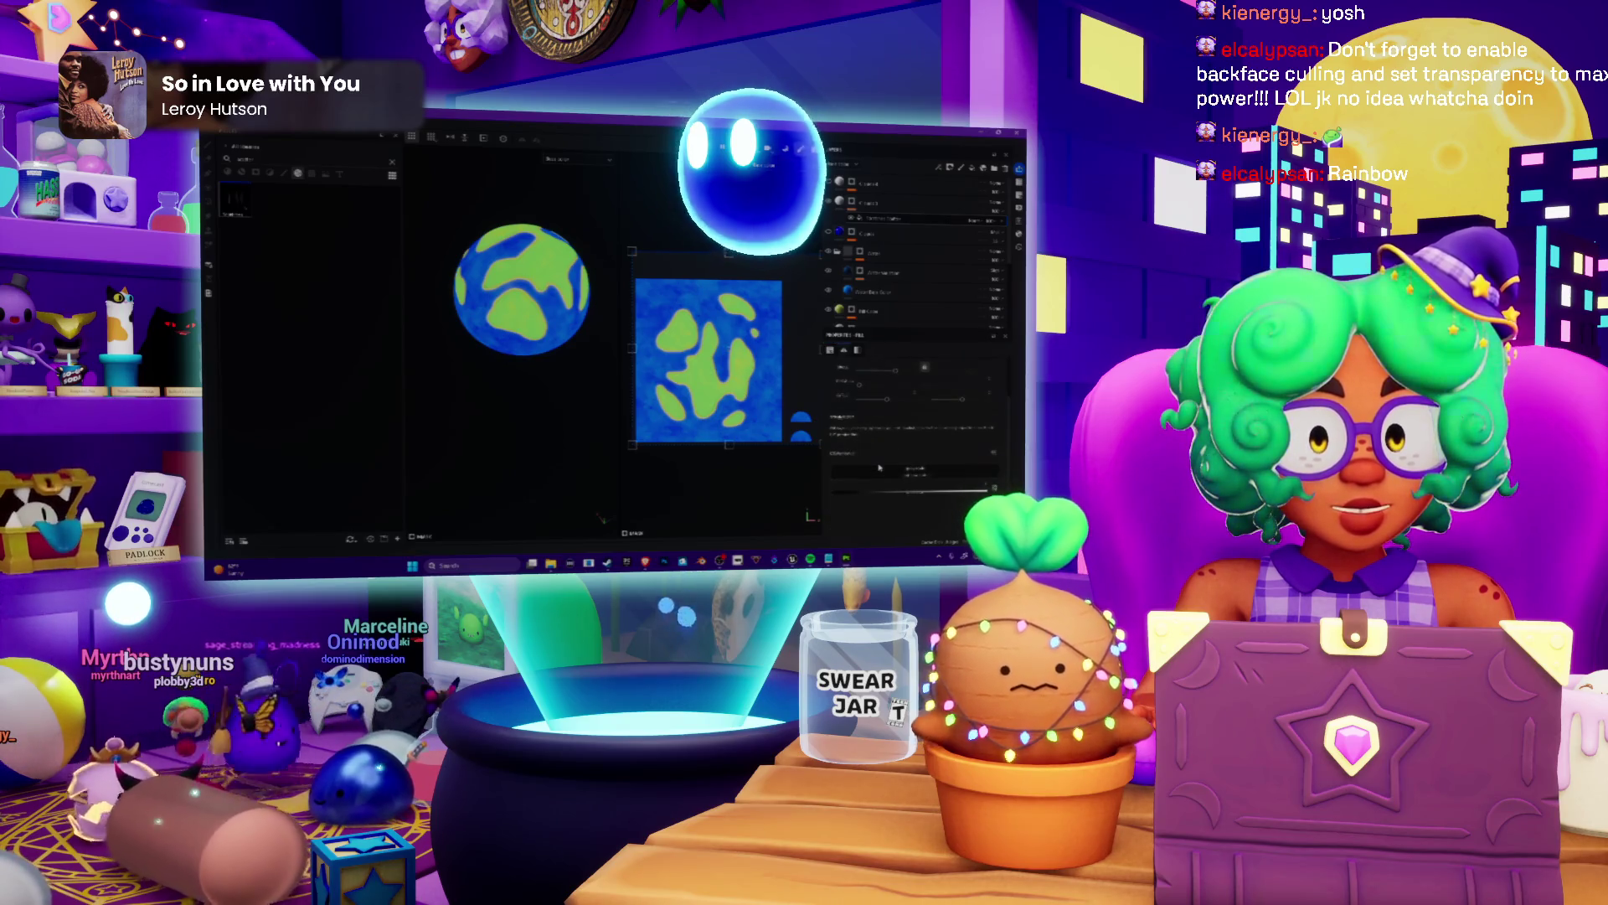
pyautogui.click(880, 468)
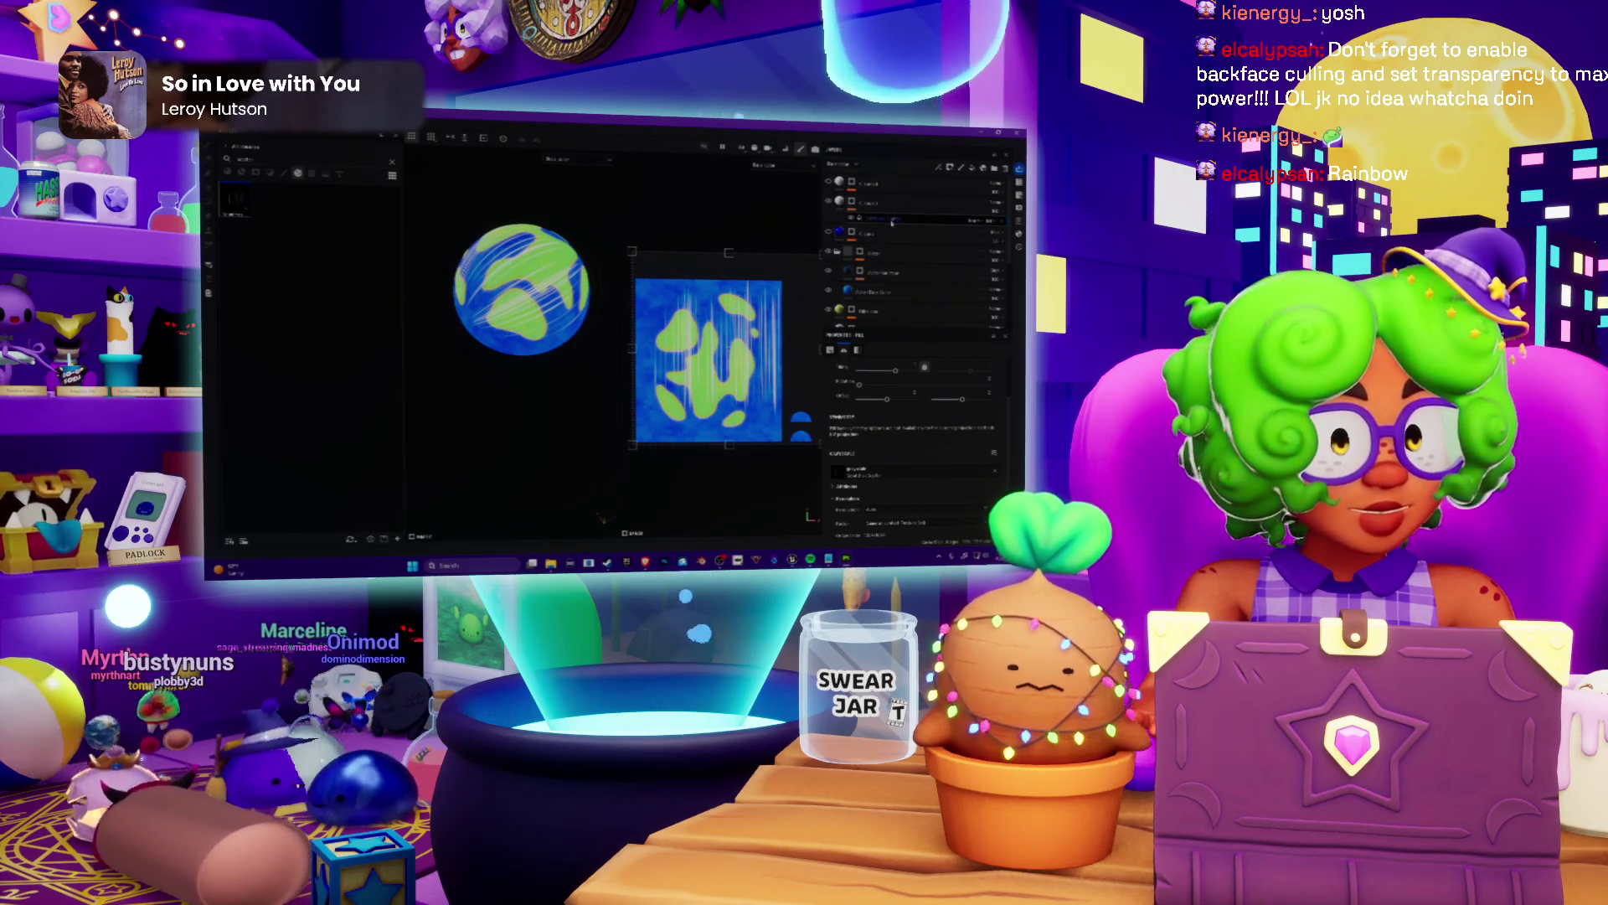
pyautogui.click(923, 367)
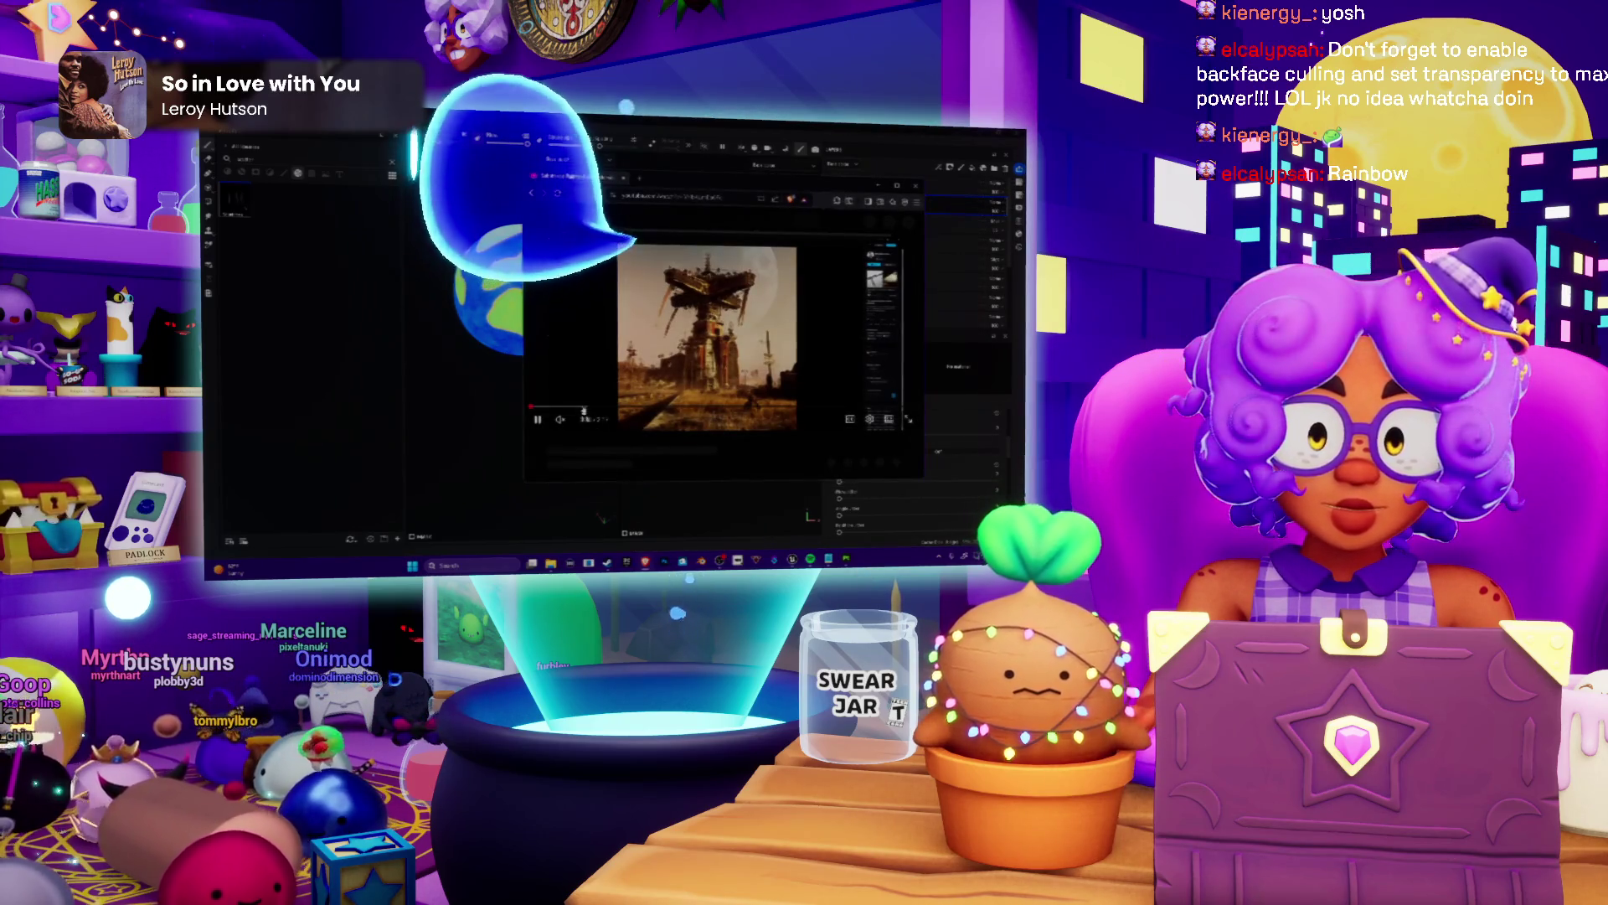
# Maximize the browser and skip ahead through the UV Randomizer tutorial video.
pyautogui.moveTo(583, 409); pyautogui.dragTo(683, 412)
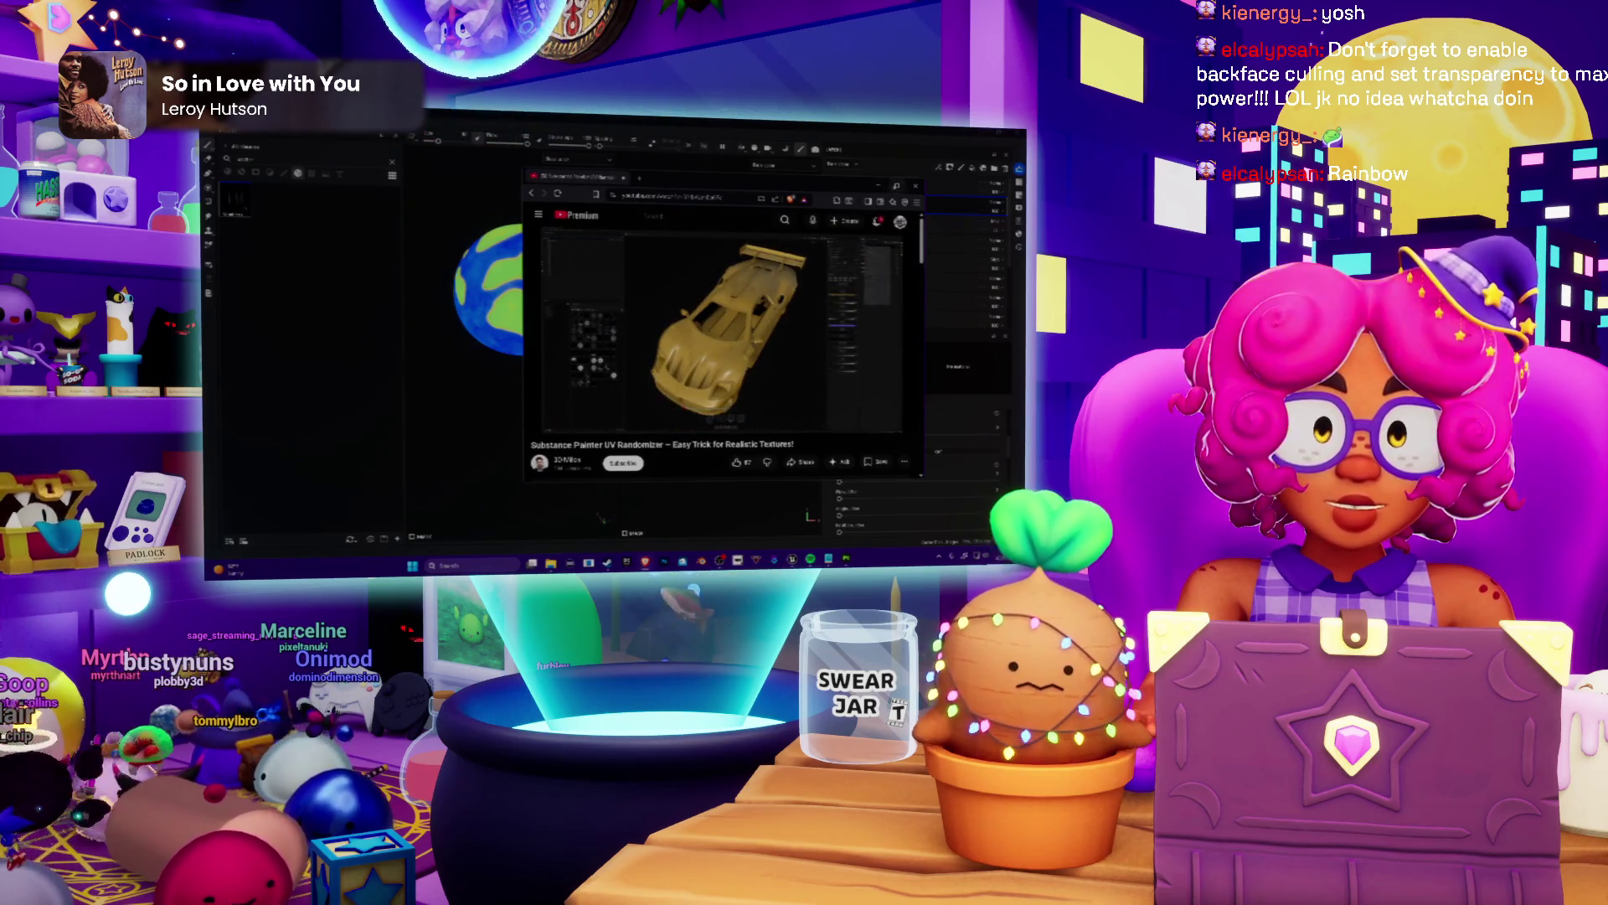
pyautogui.press('super+Up')
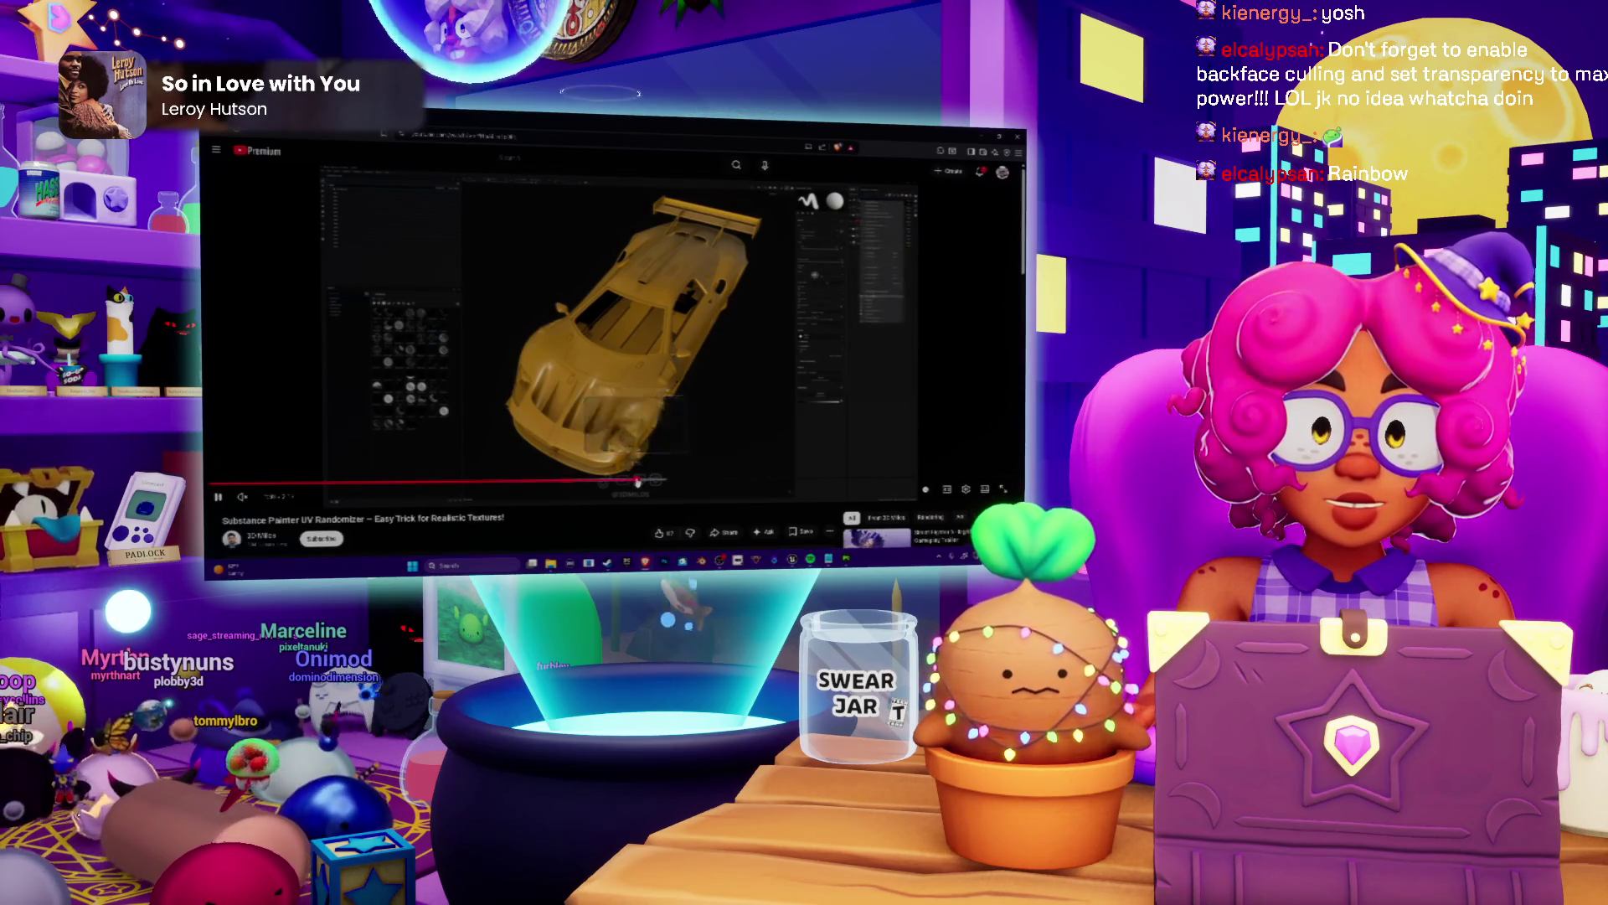
pyautogui.click(641, 483)
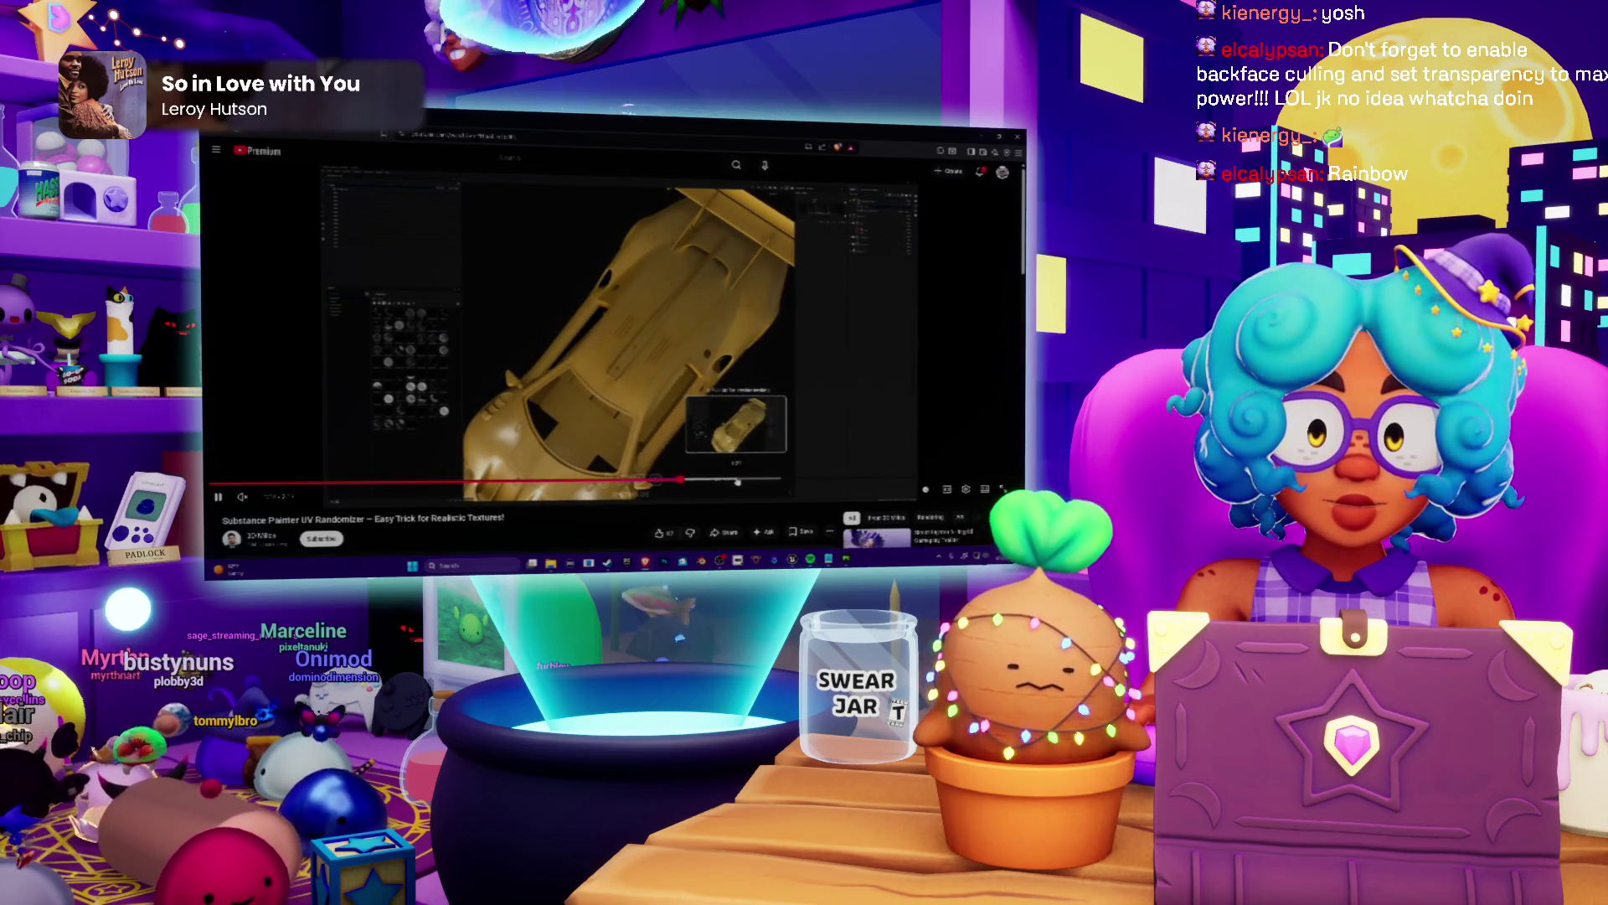
pyautogui.click(769, 482)
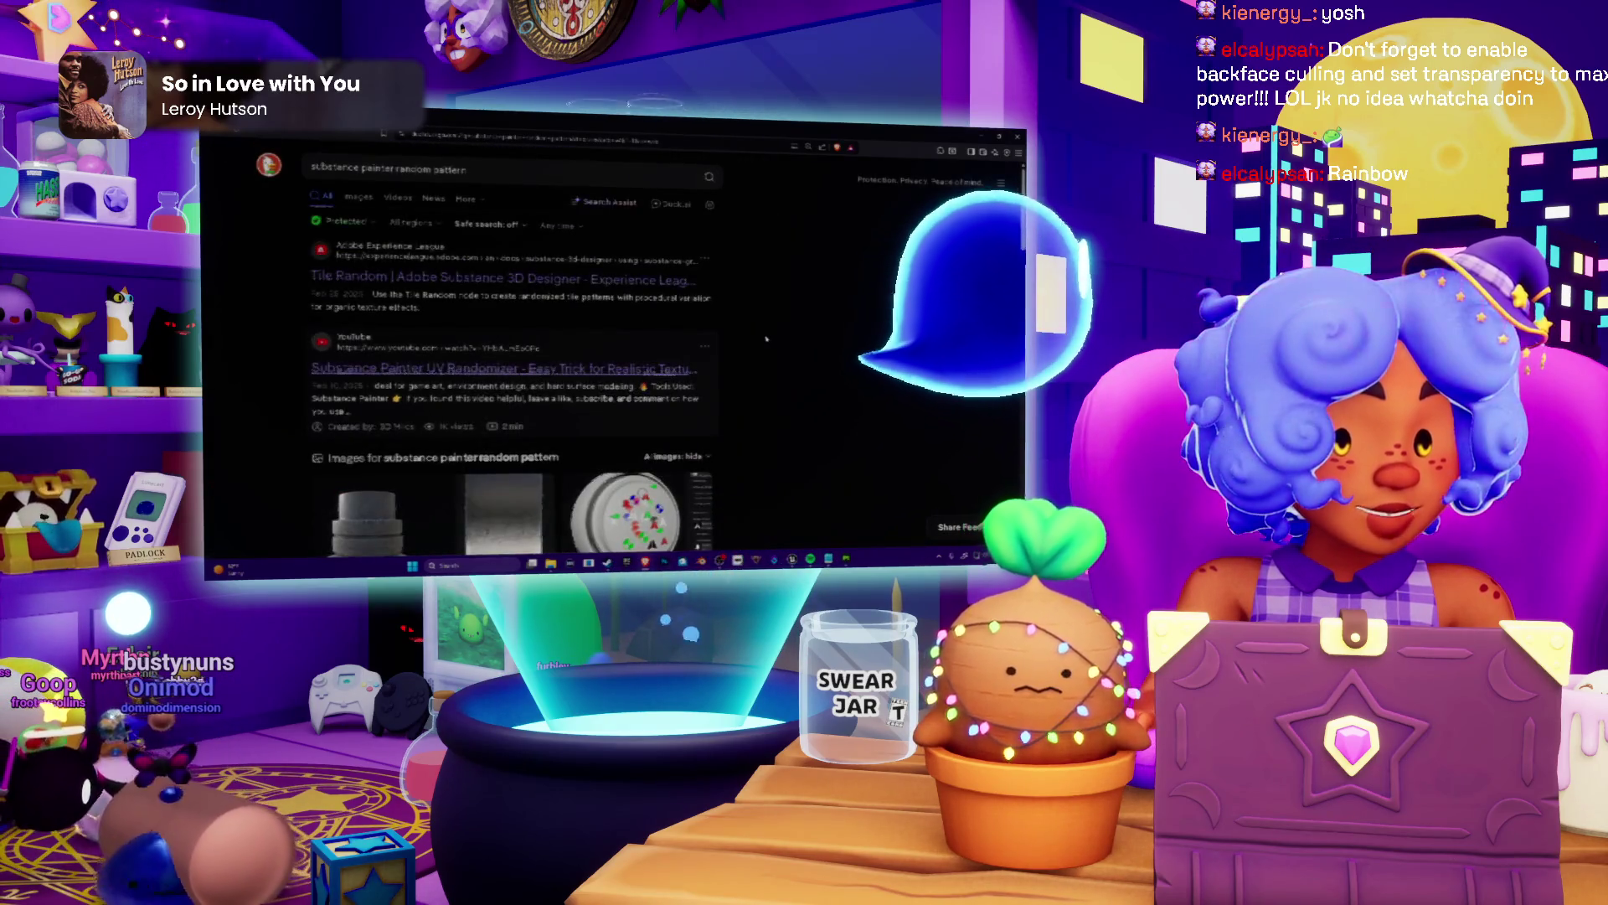
pyautogui.scroll(-2, 765, 338)
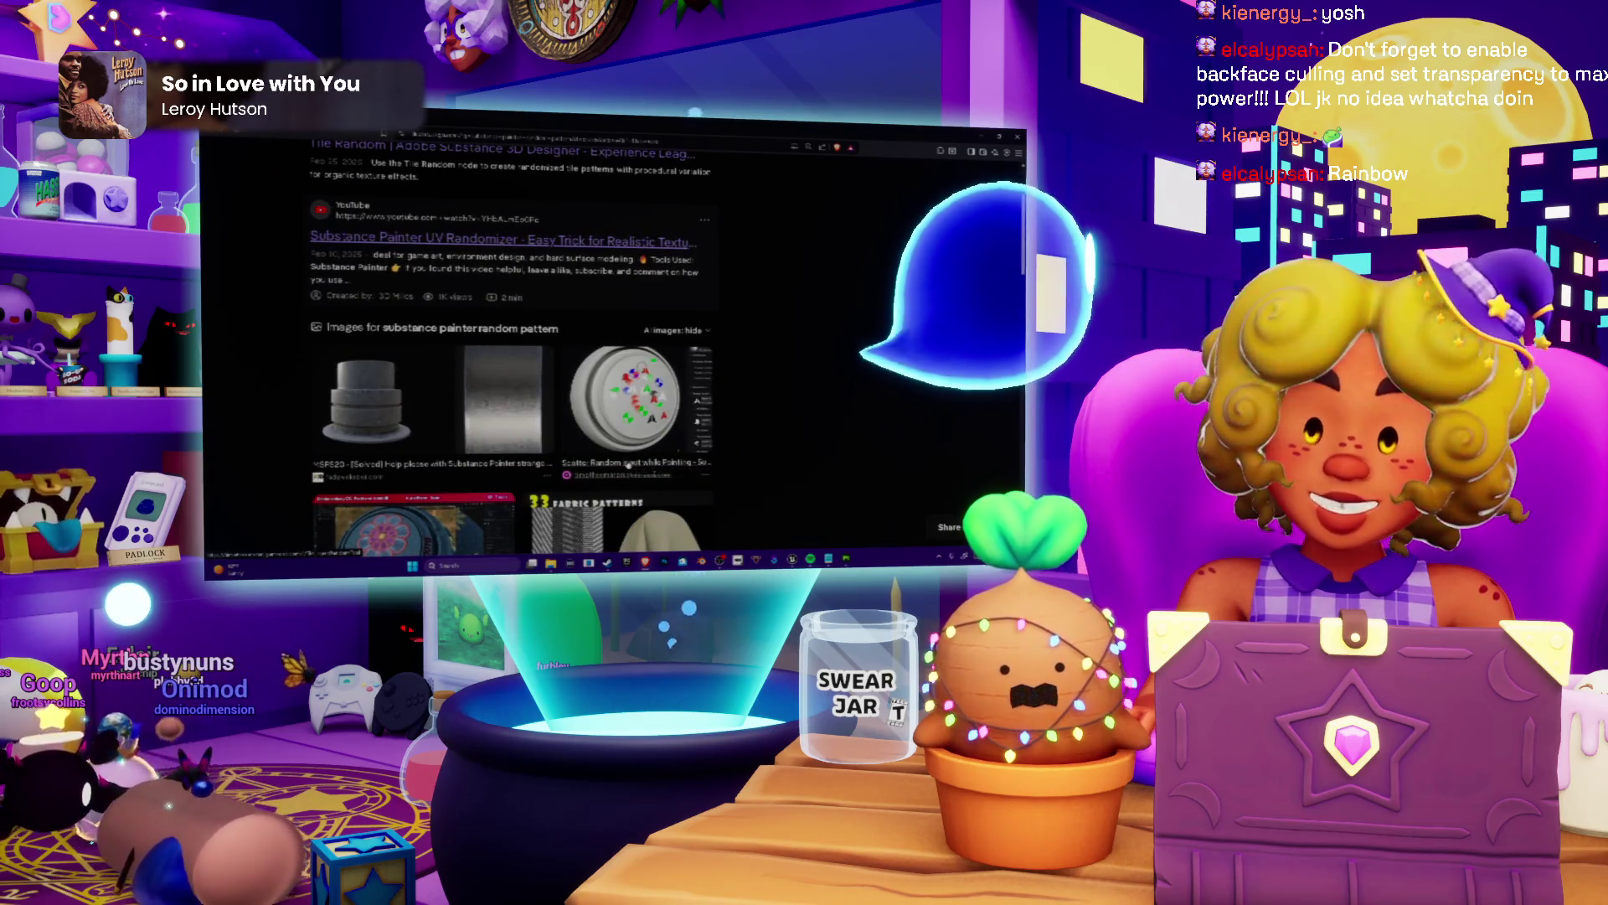
pyautogui.click(626, 463)
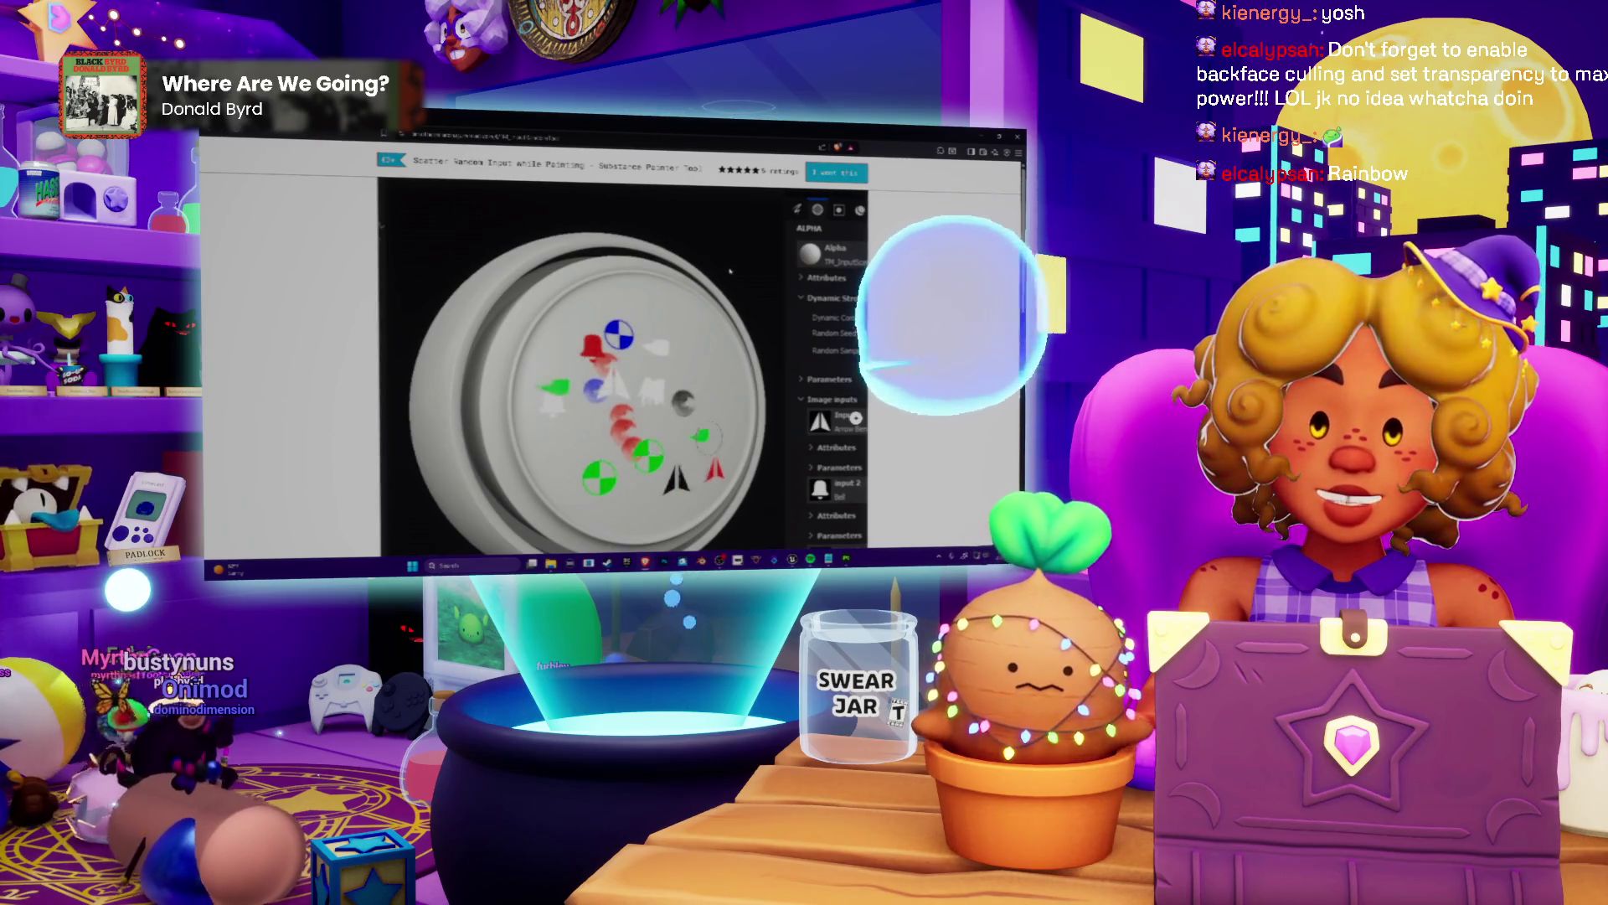
pyautogui.scroll(-3, 730, 271)
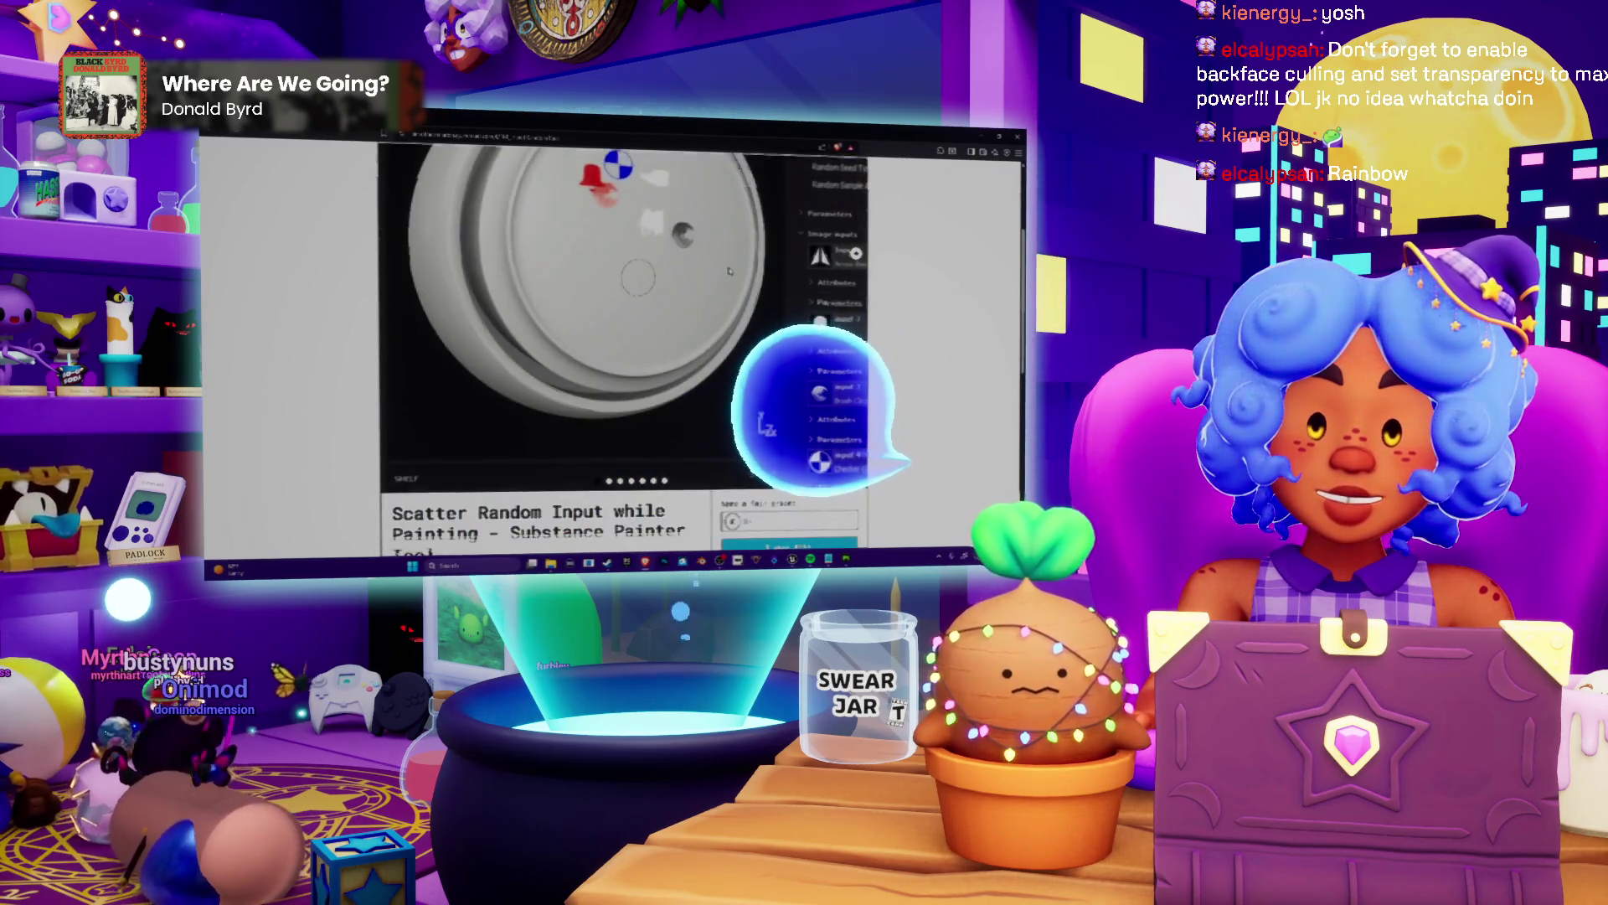
pyautogui.scroll(-2, 731, 270)
pyautogui.scroll(-2, 629, 352)
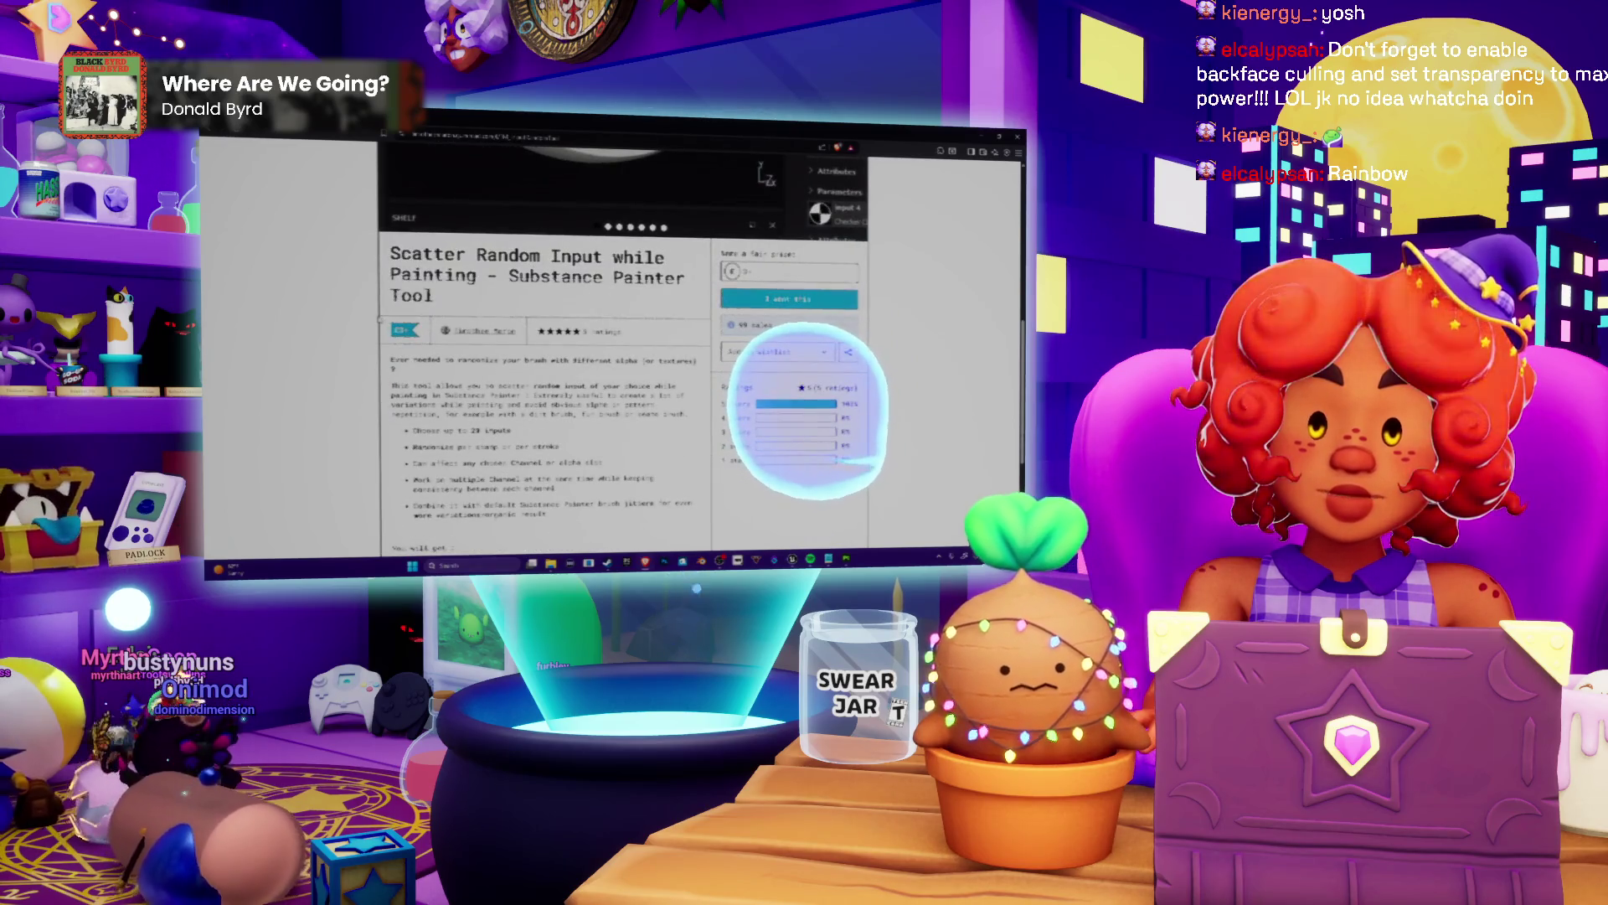
pyautogui.scroll(-2, 701, 332)
pyautogui.scroll(1, 629, 352)
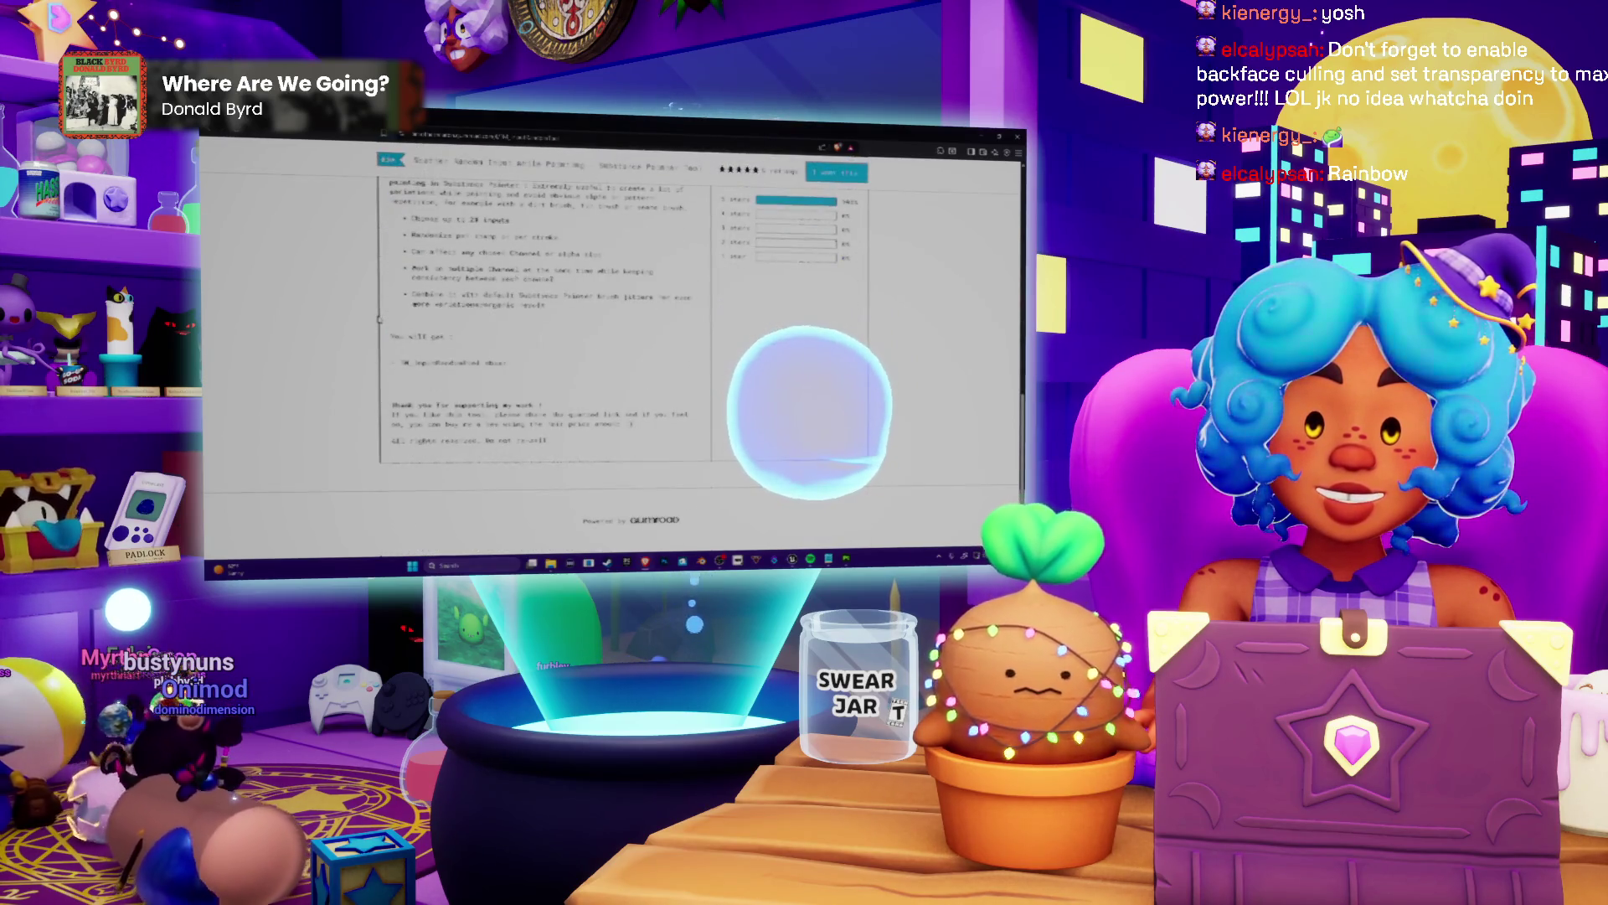
pyautogui.scroll(1, 629, 352)
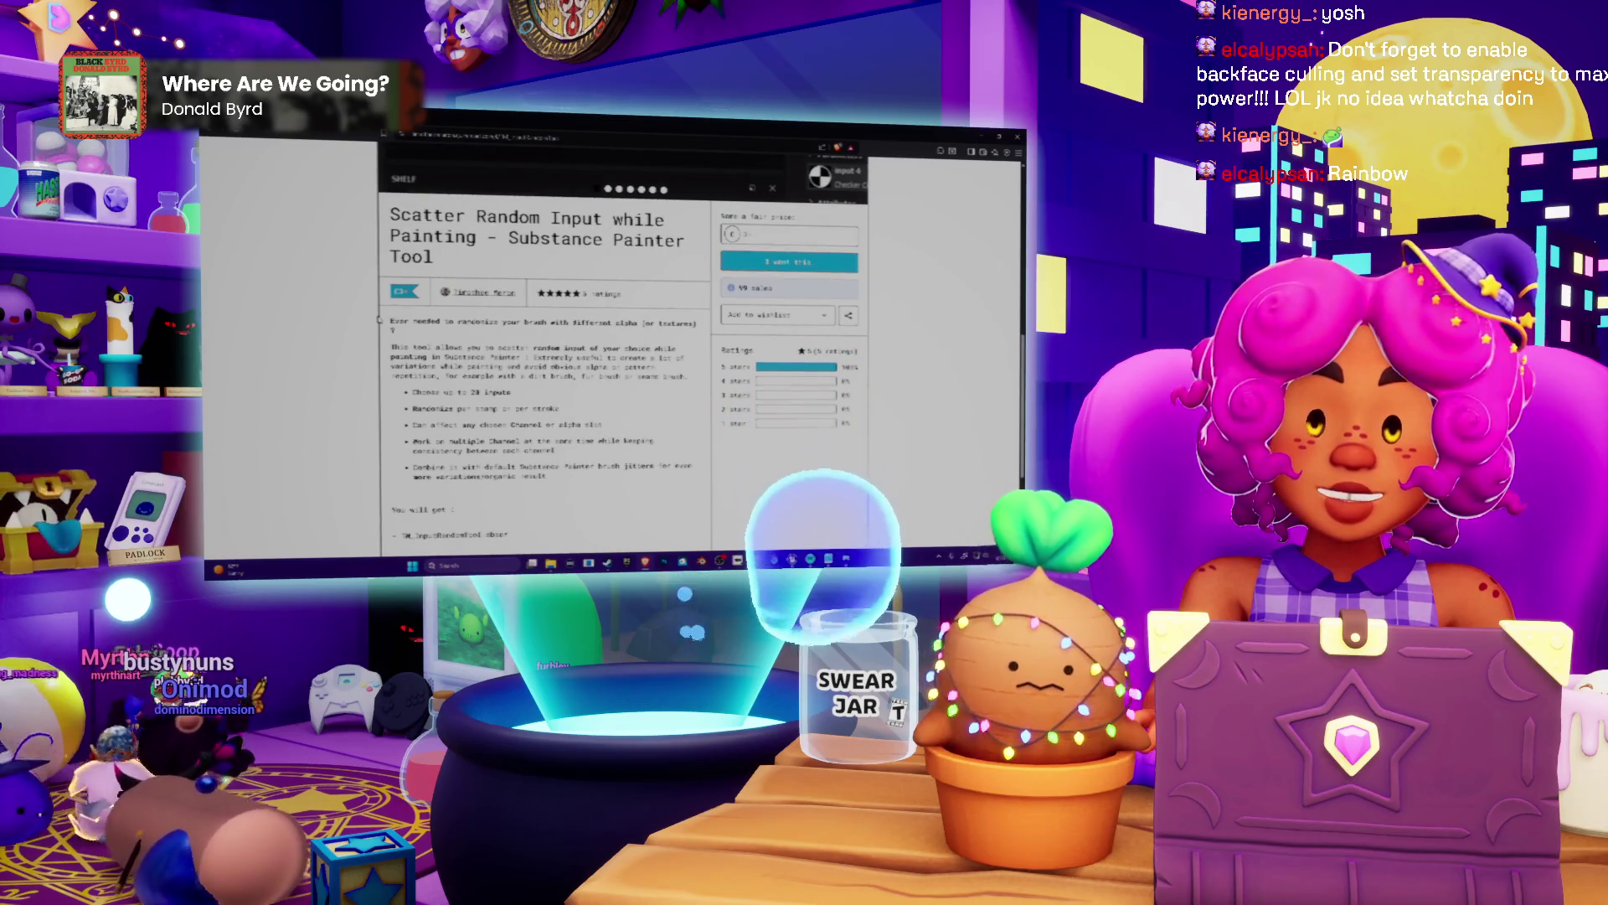
pyautogui.scroll(3, 628, 352)
pyautogui.scroll(2, 628, 352)
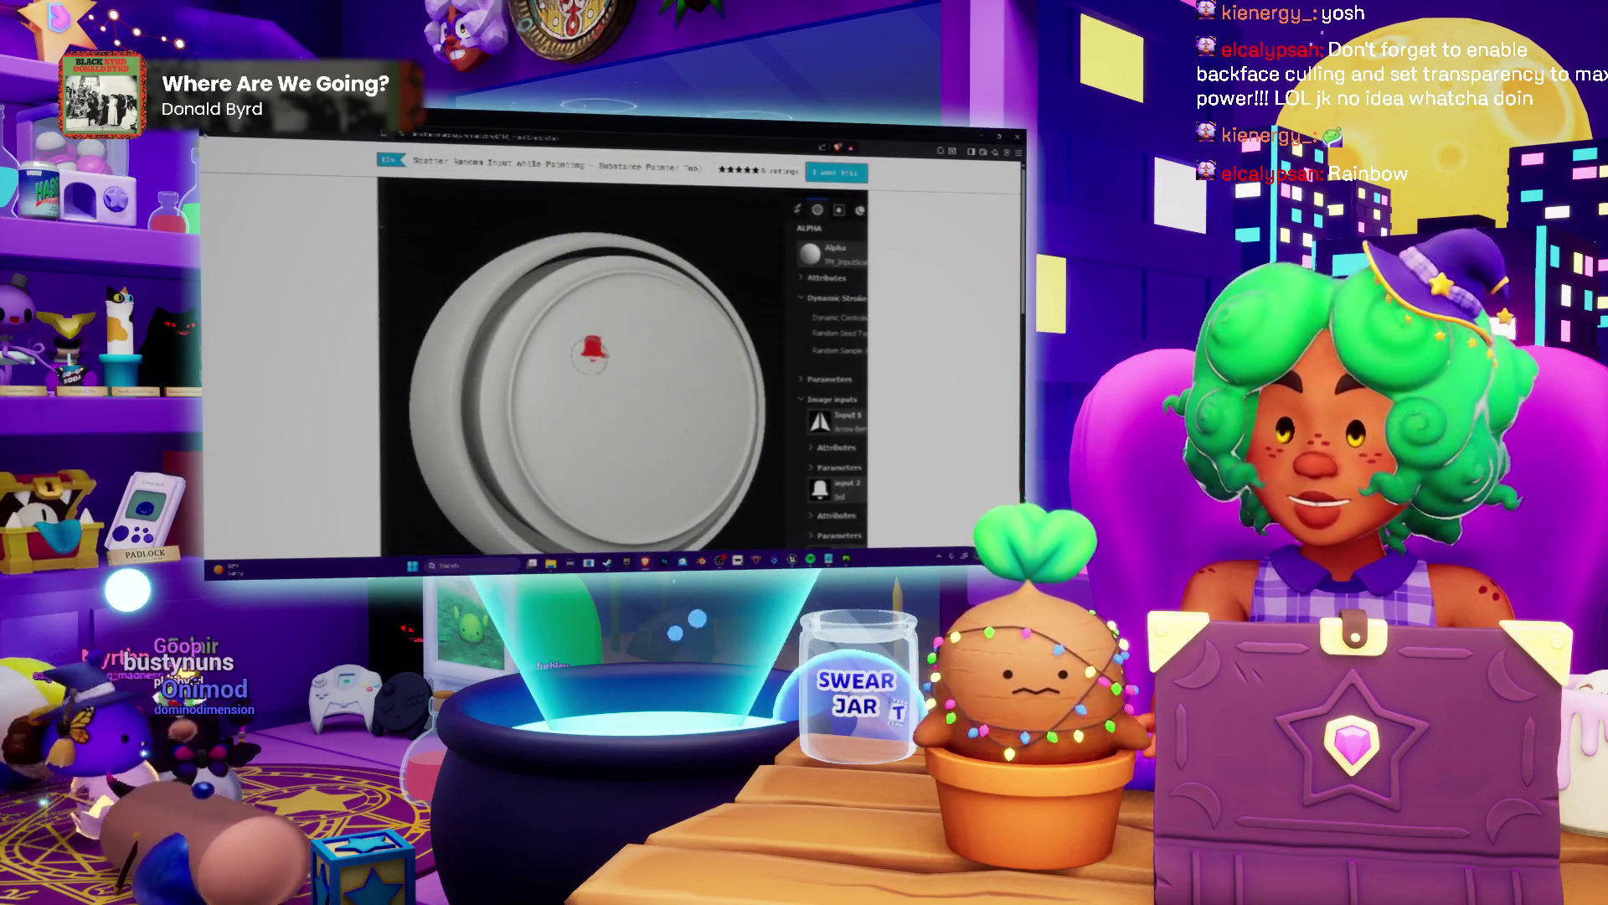
pyautogui.hotkey('alt', 'Left')
pyautogui.scroll(-3, 615, 352)
pyautogui.scroll(-2, 617, 353)
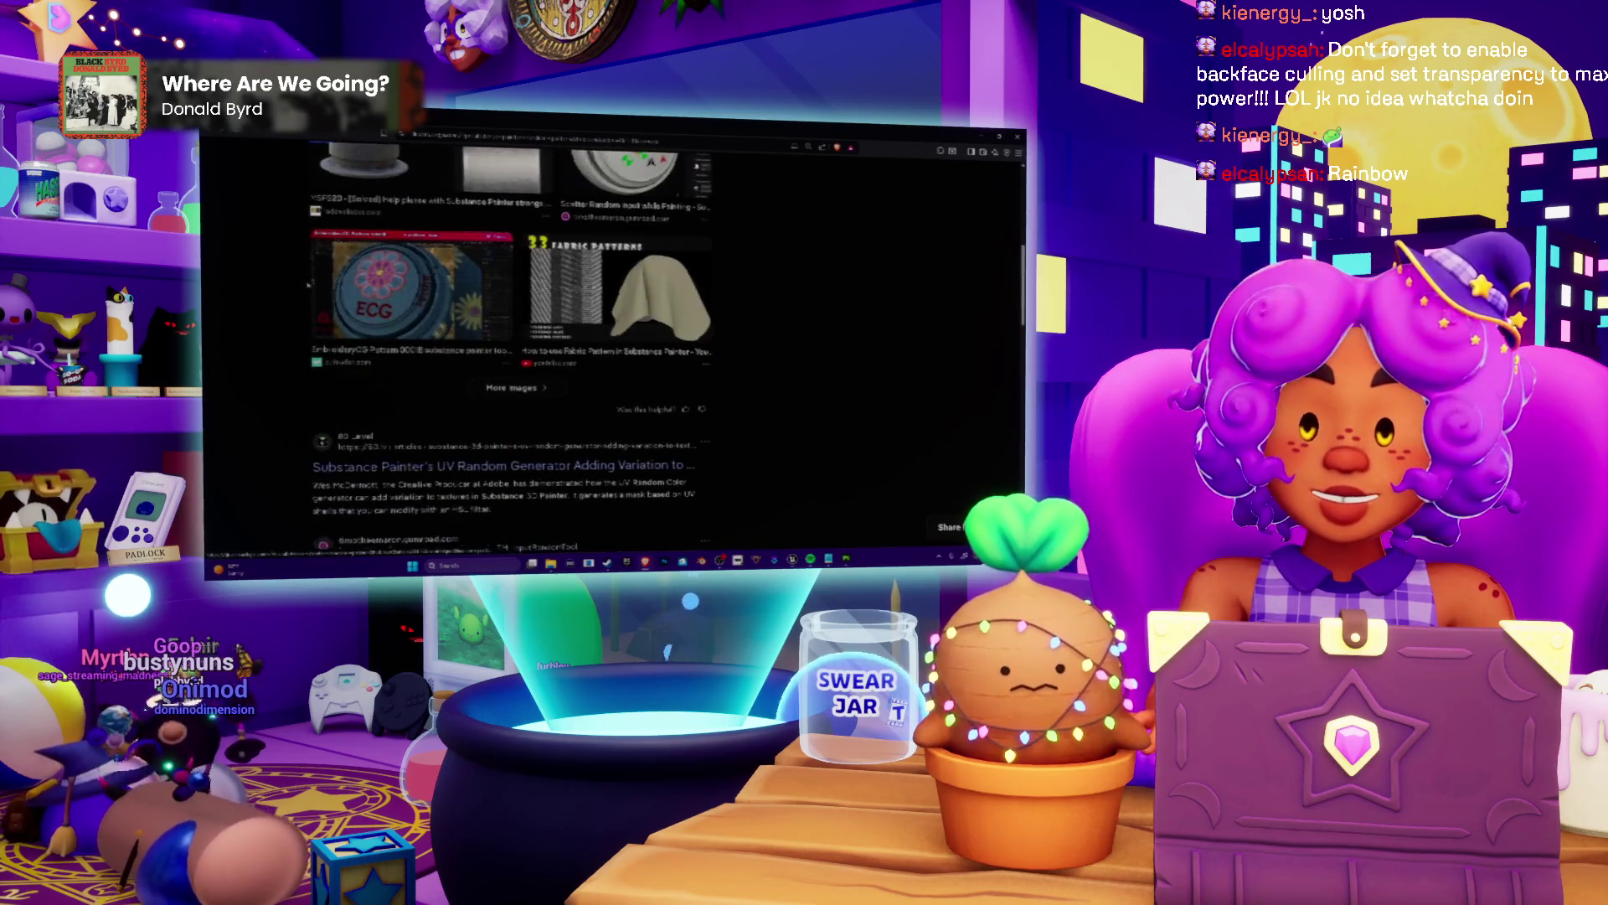
pyautogui.scroll(-2, 615, 352)
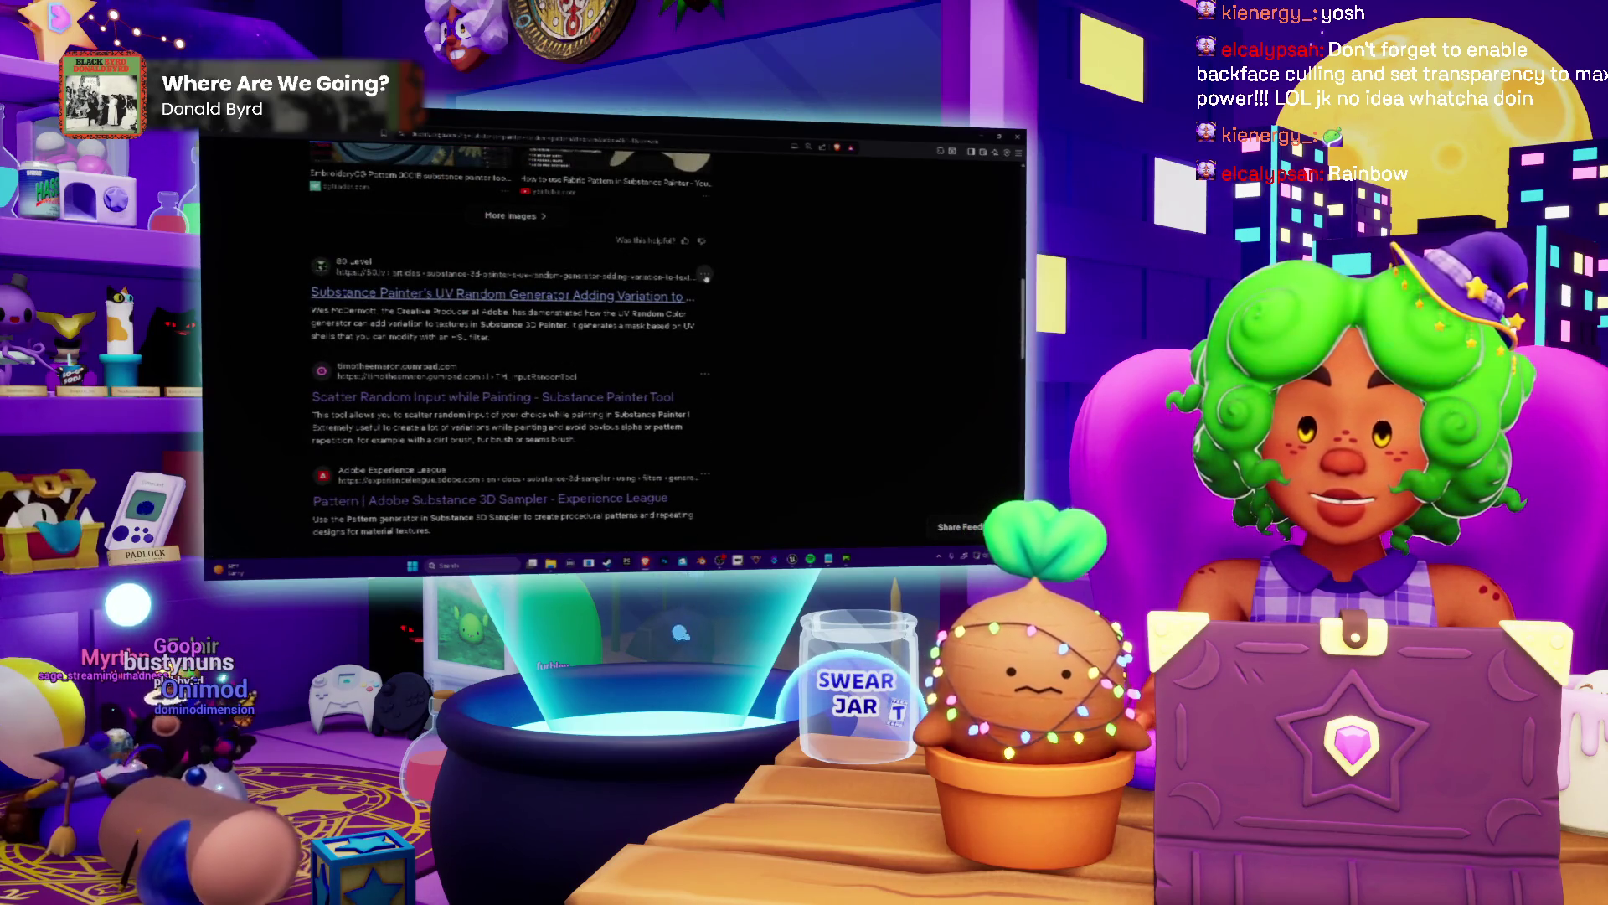
pyautogui.scroll(-1, 617, 352)
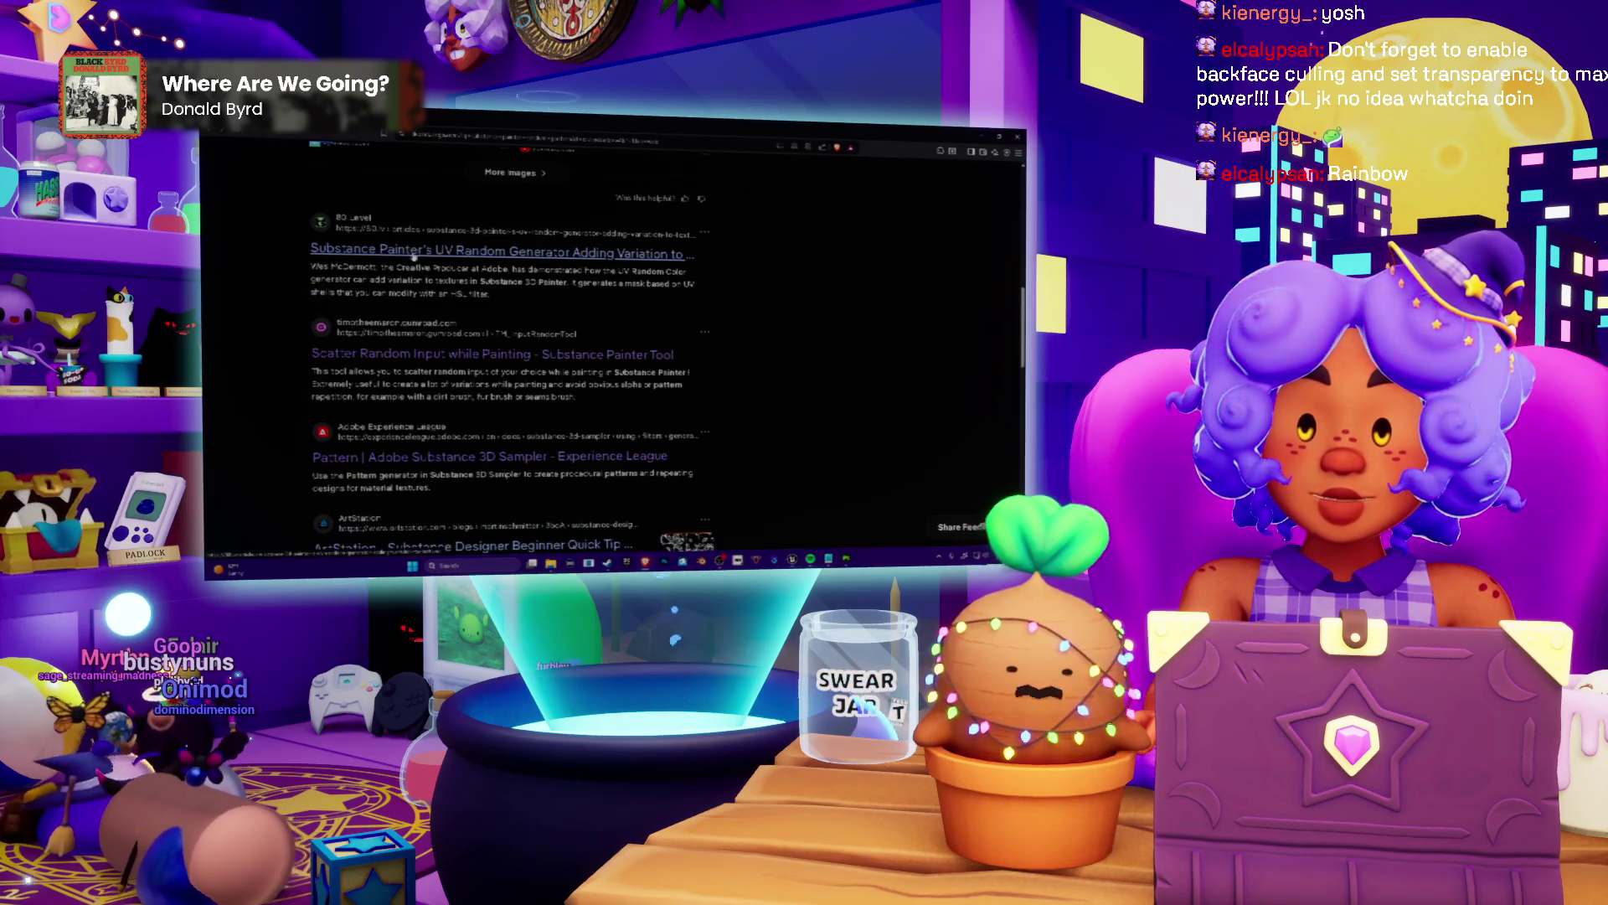
pyautogui.click(314, 249)
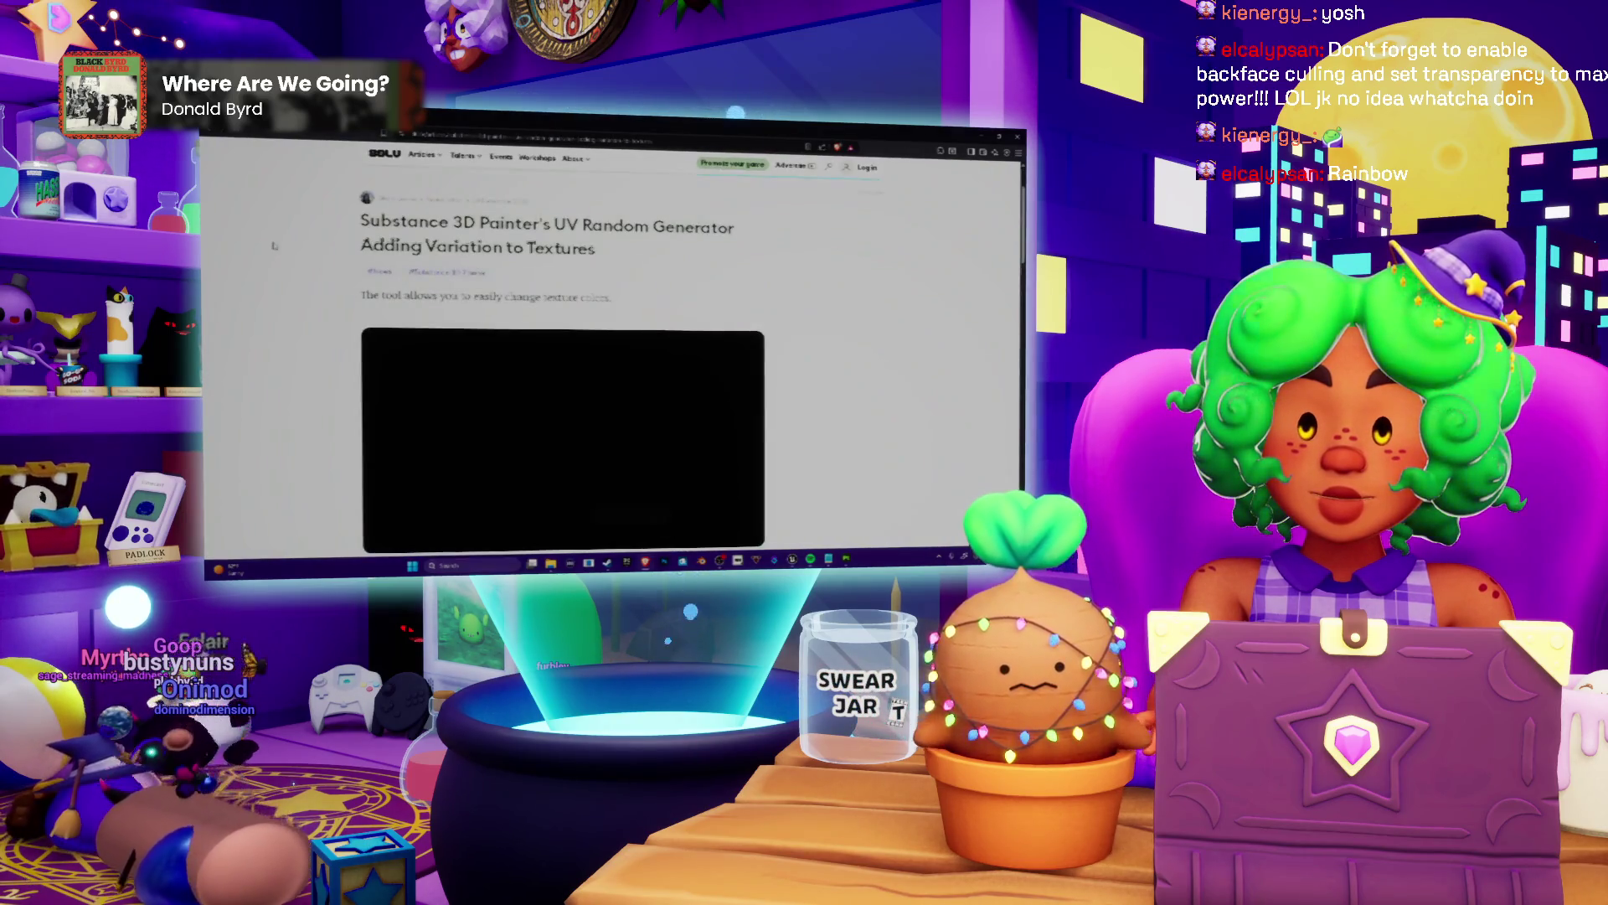
pyautogui.scroll(-3, 273, 245)
pyautogui.scroll(-2, 272, 245)
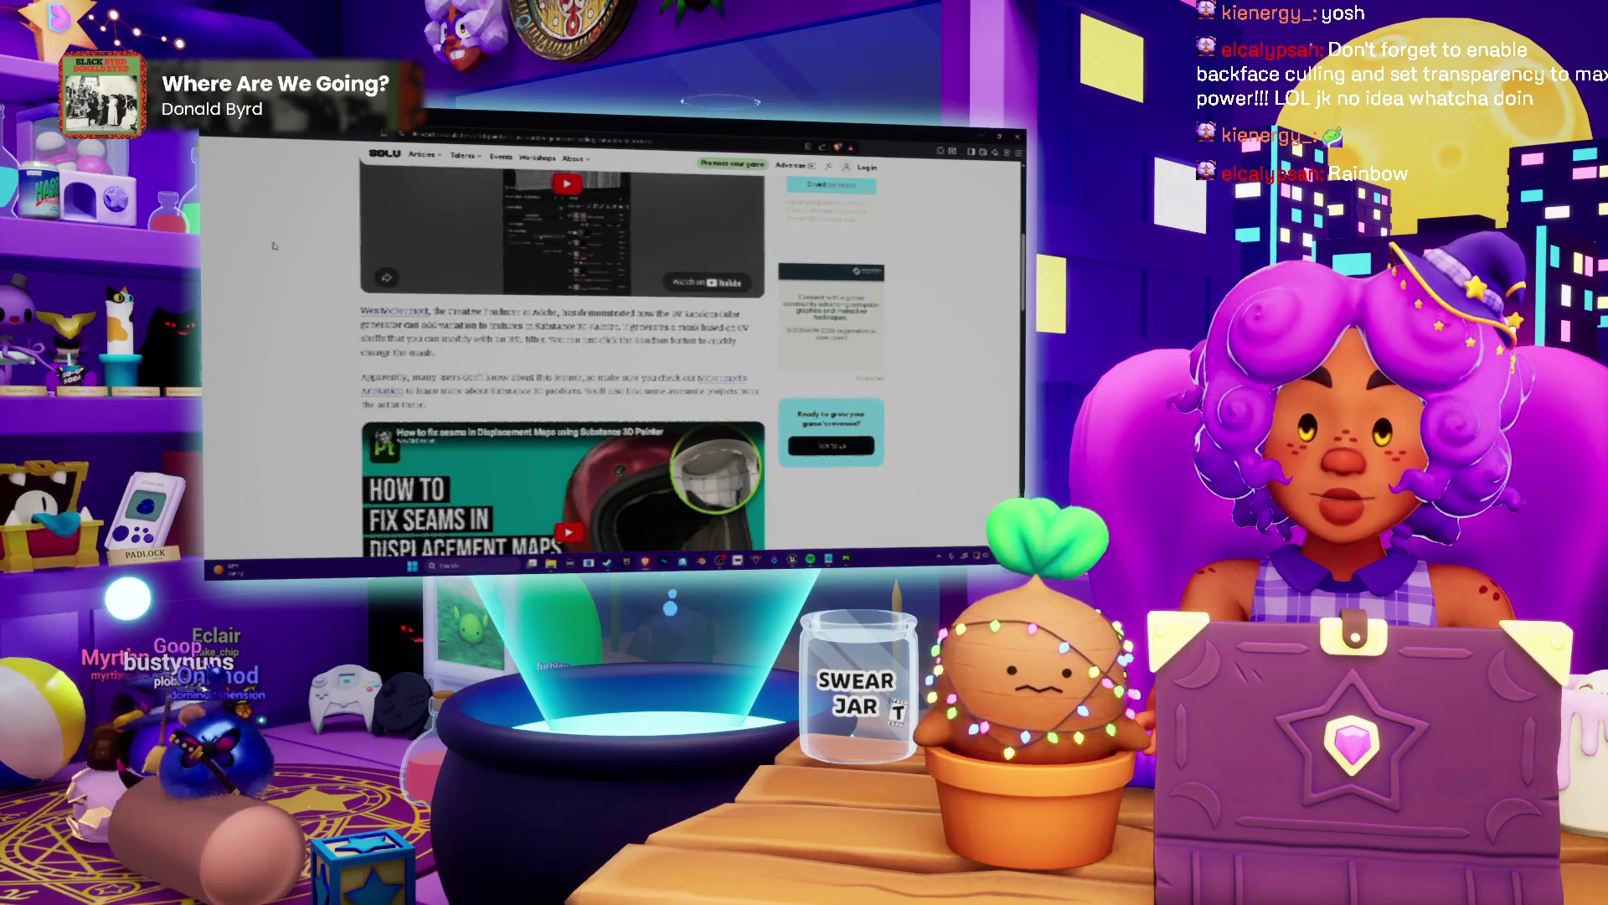
pyautogui.scroll(-1, 272, 244)
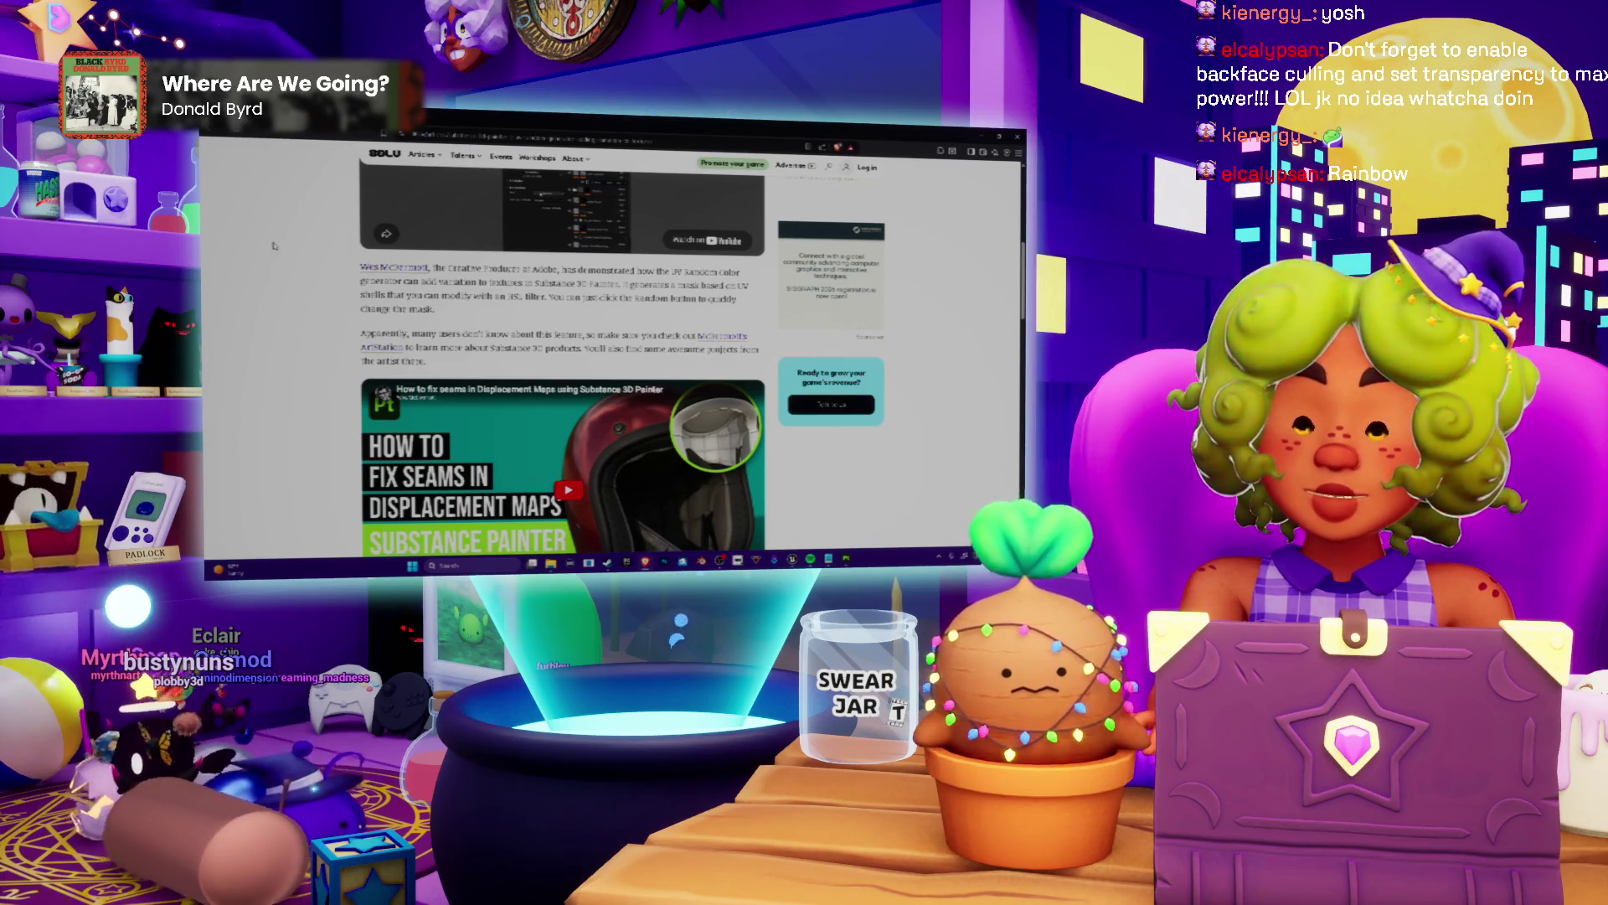
pyautogui.scroll(-1, 273, 246)
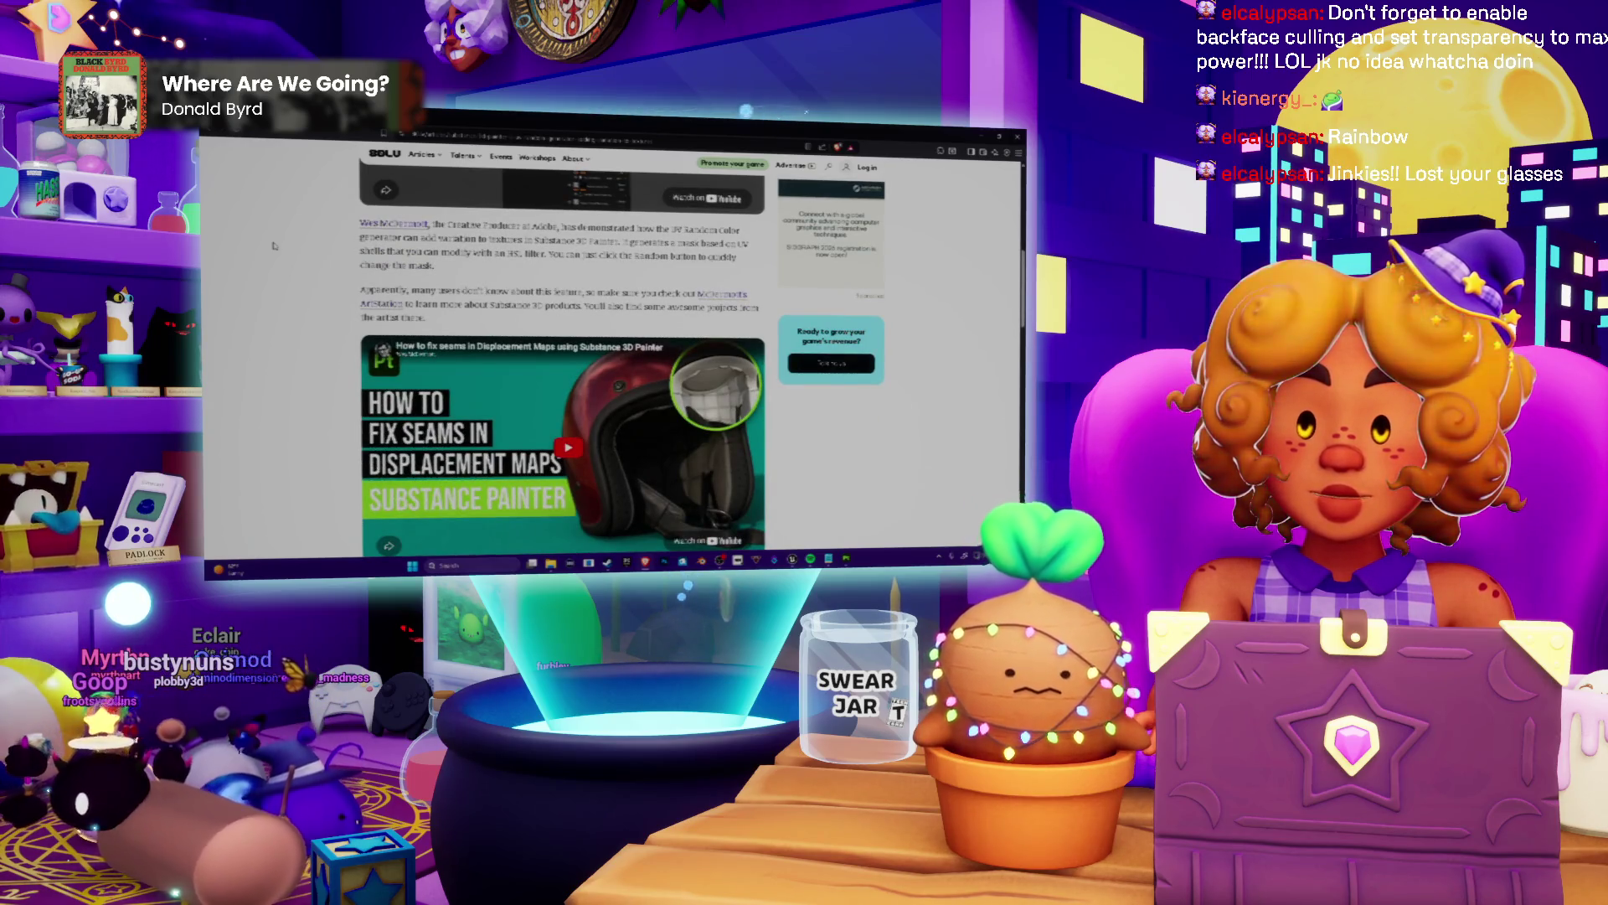
pyautogui.scroll(-1, 273, 244)
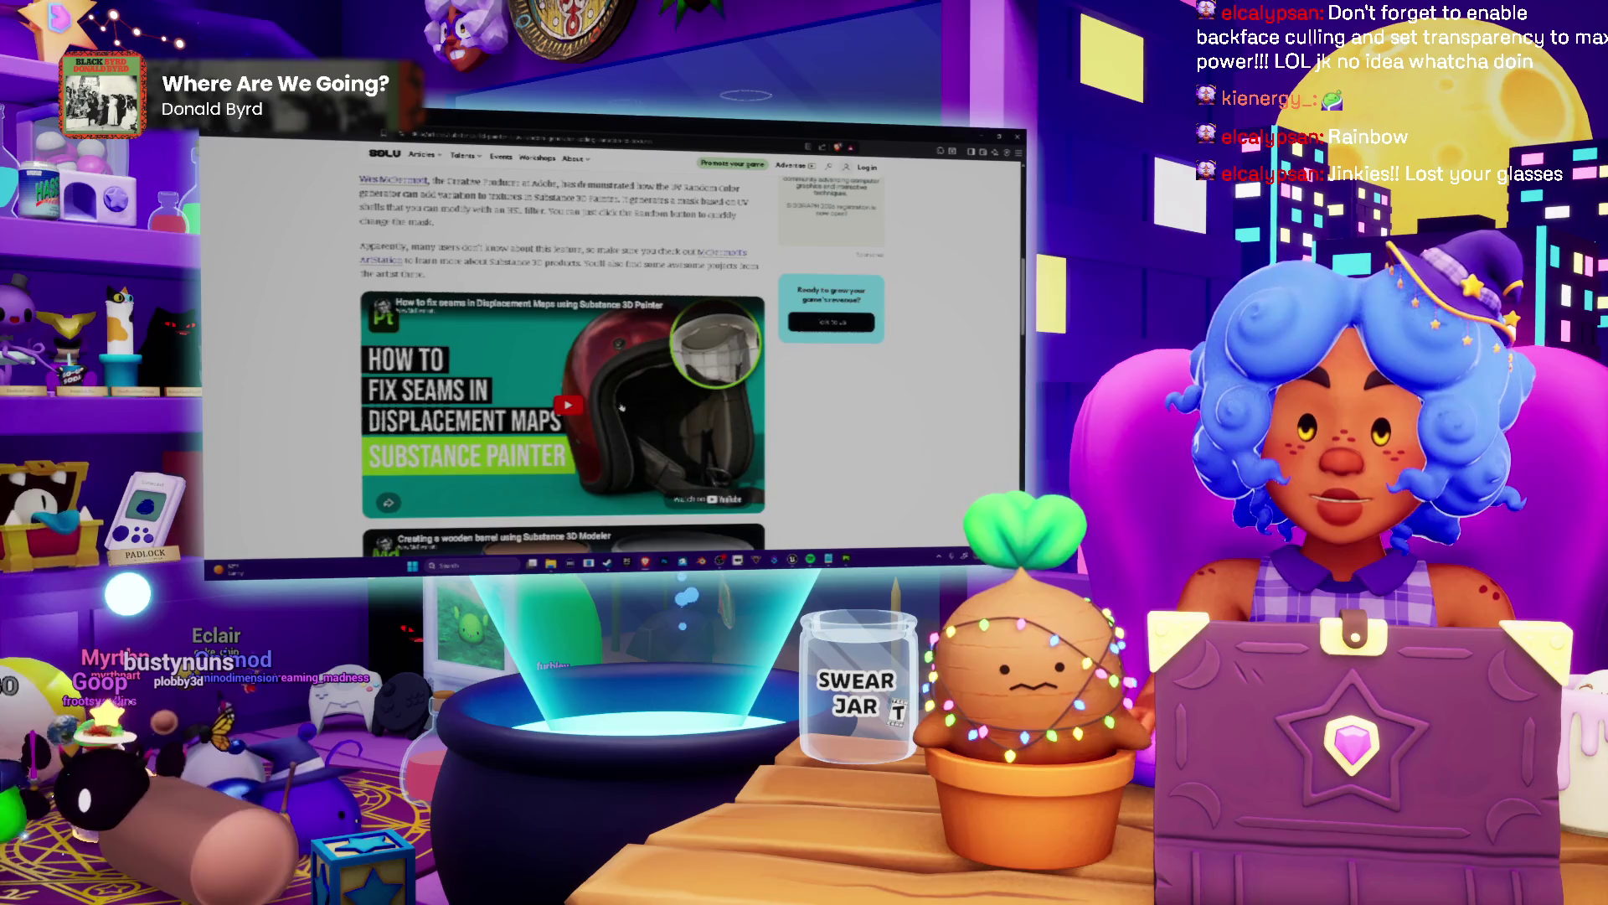
pyautogui.scroll(-5, 563, 360)
pyautogui.scroll(-2, 583, 387)
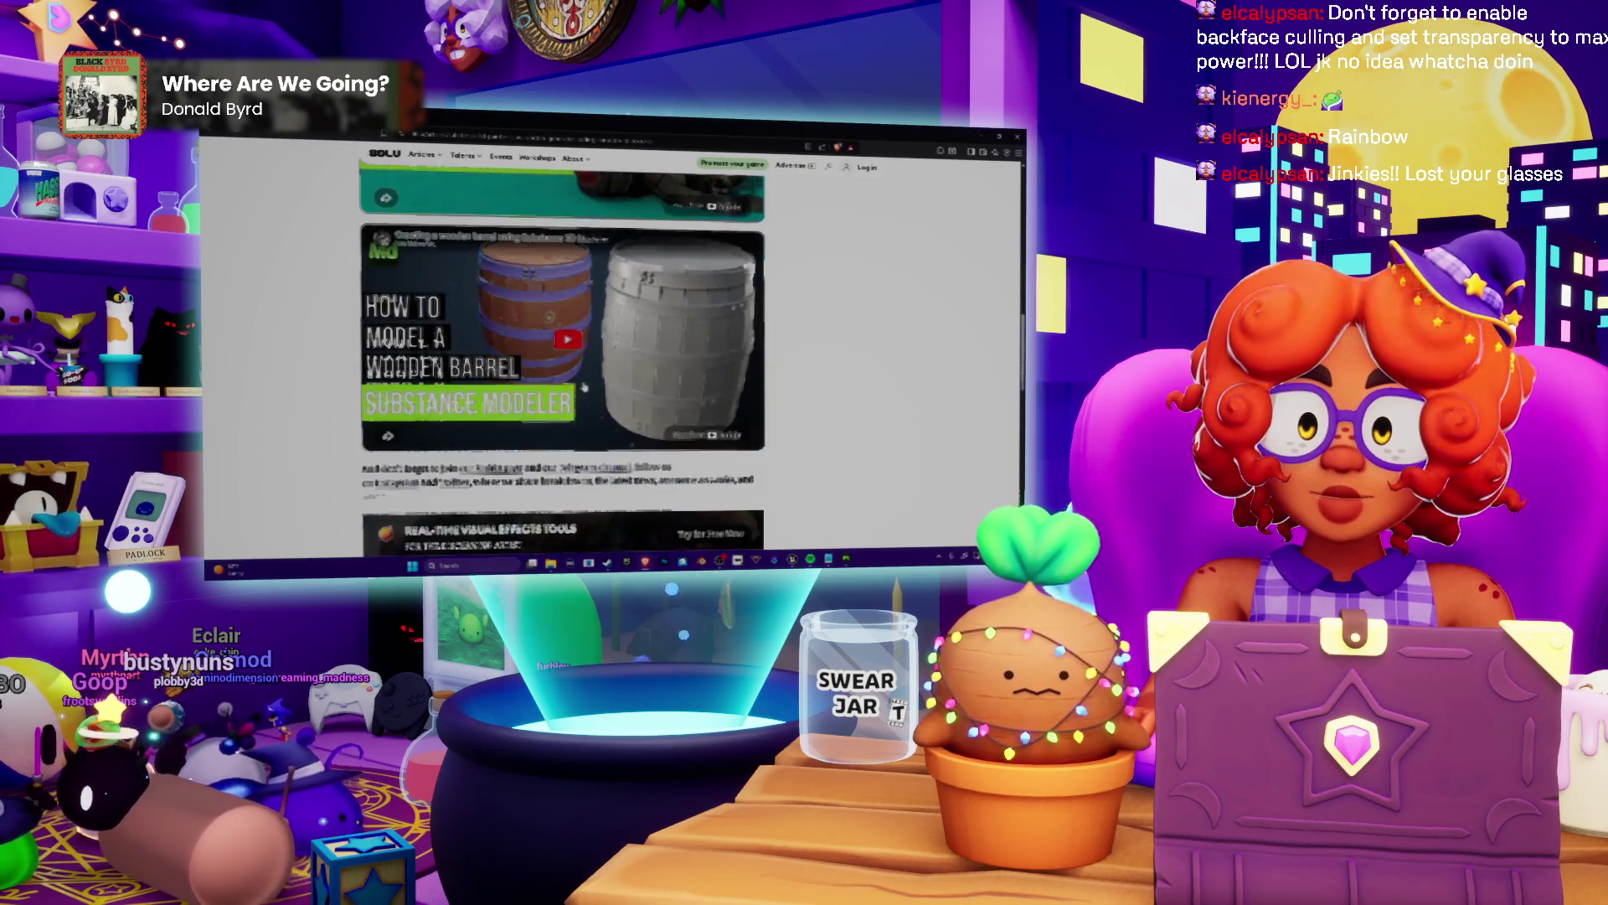
pyautogui.scroll(7, 373, 345)
pyautogui.scroll(-2, 373, 345)
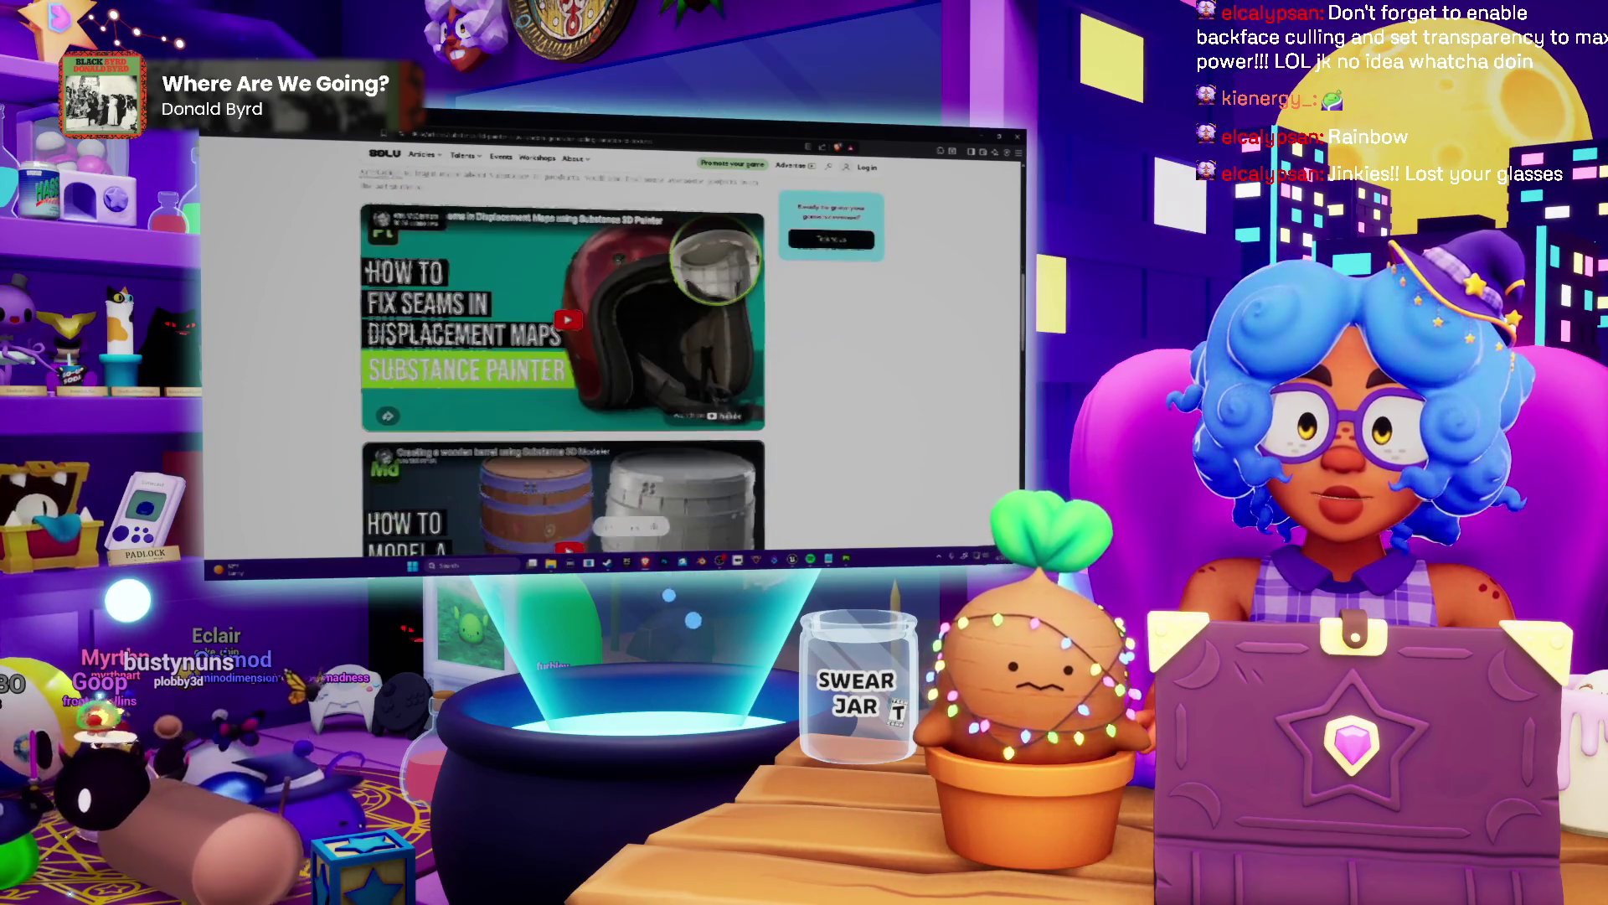
pyautogui.scroll(-6, 327, 267)
pyautogui.scroll(-5, 327, 267)
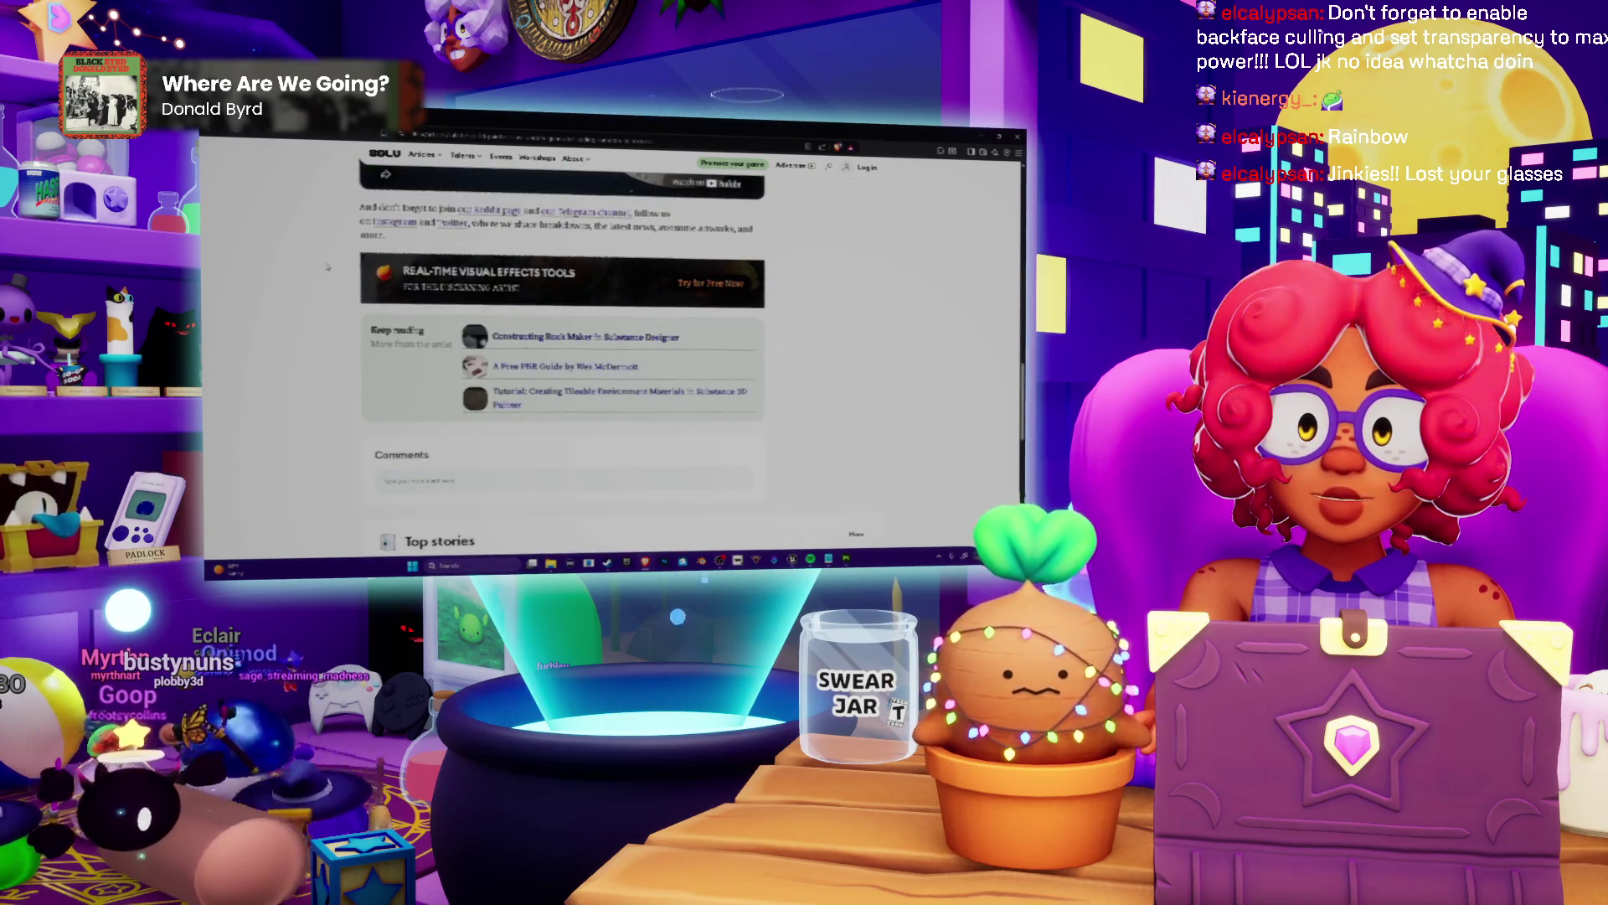
pyautogui.scroll(5, 327, 268)
pyautogui.scroll(2, 326, 266)
pyautogui.scroll(5, 326, 266)
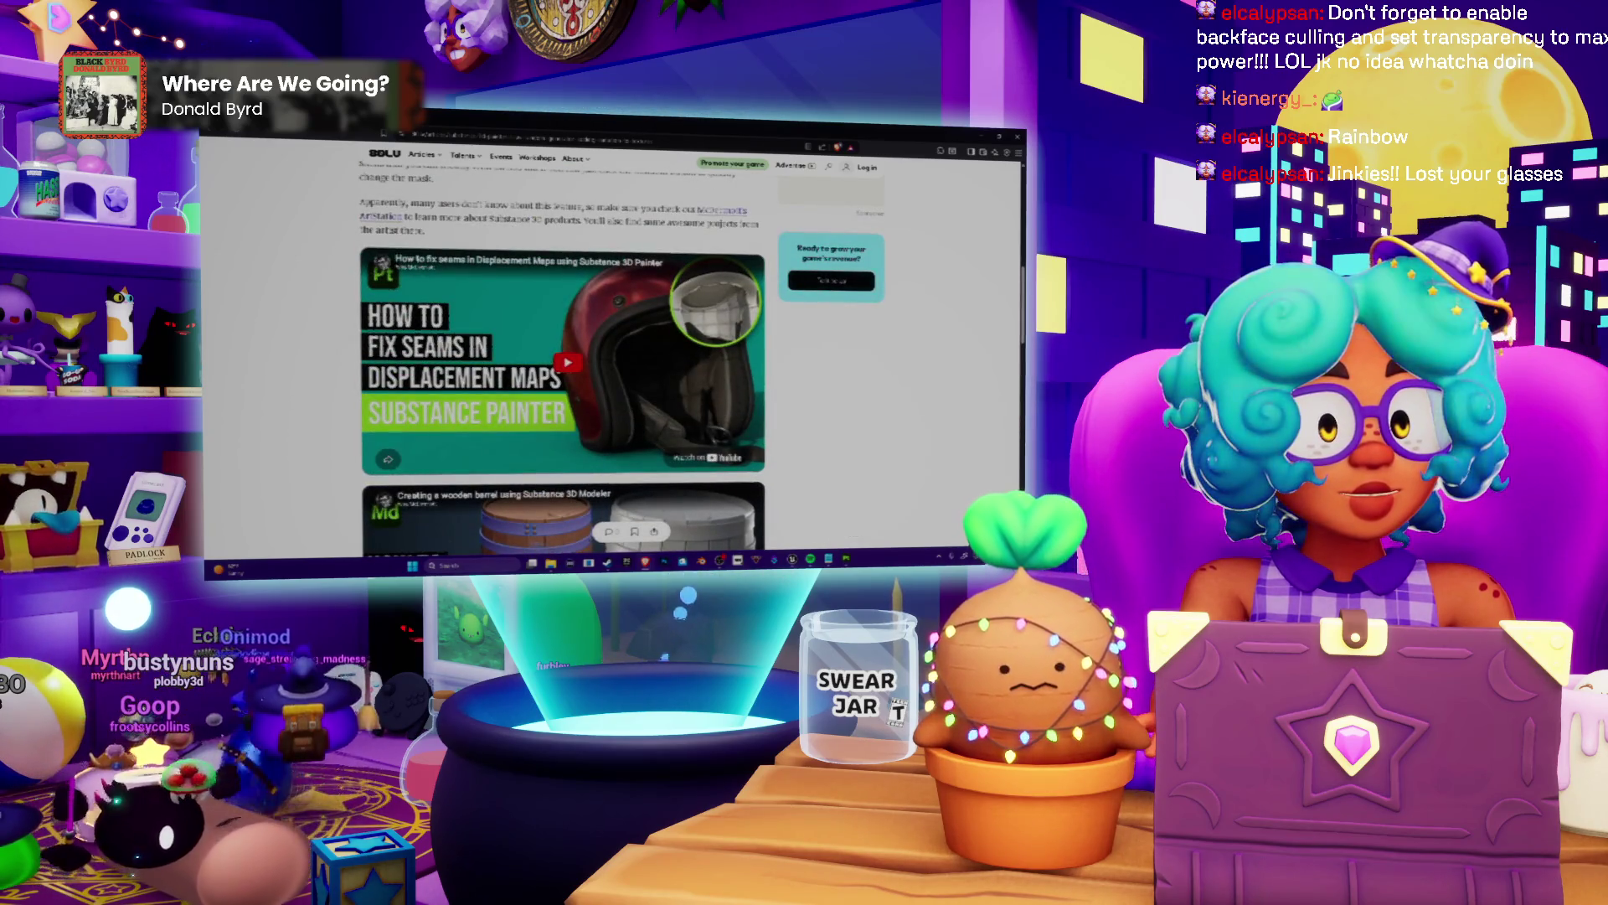
pyautogui.hotkey('alt', 'Left')
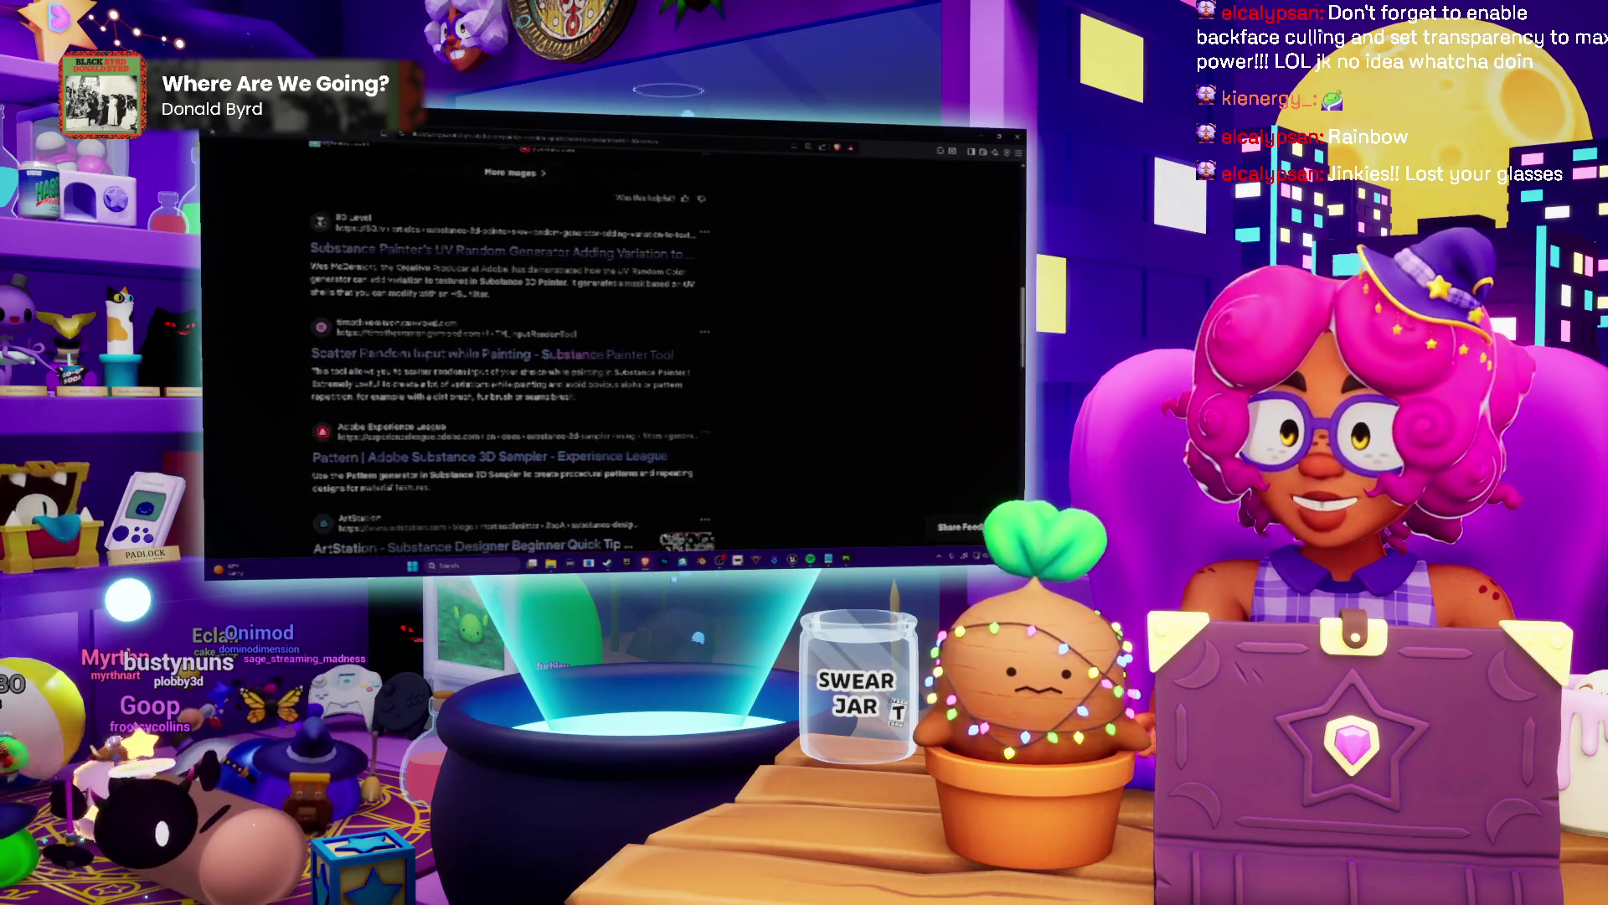
pyautogui.scroll(-1, 537, 246)
pyautogui.scroll(-1, 461, 290)
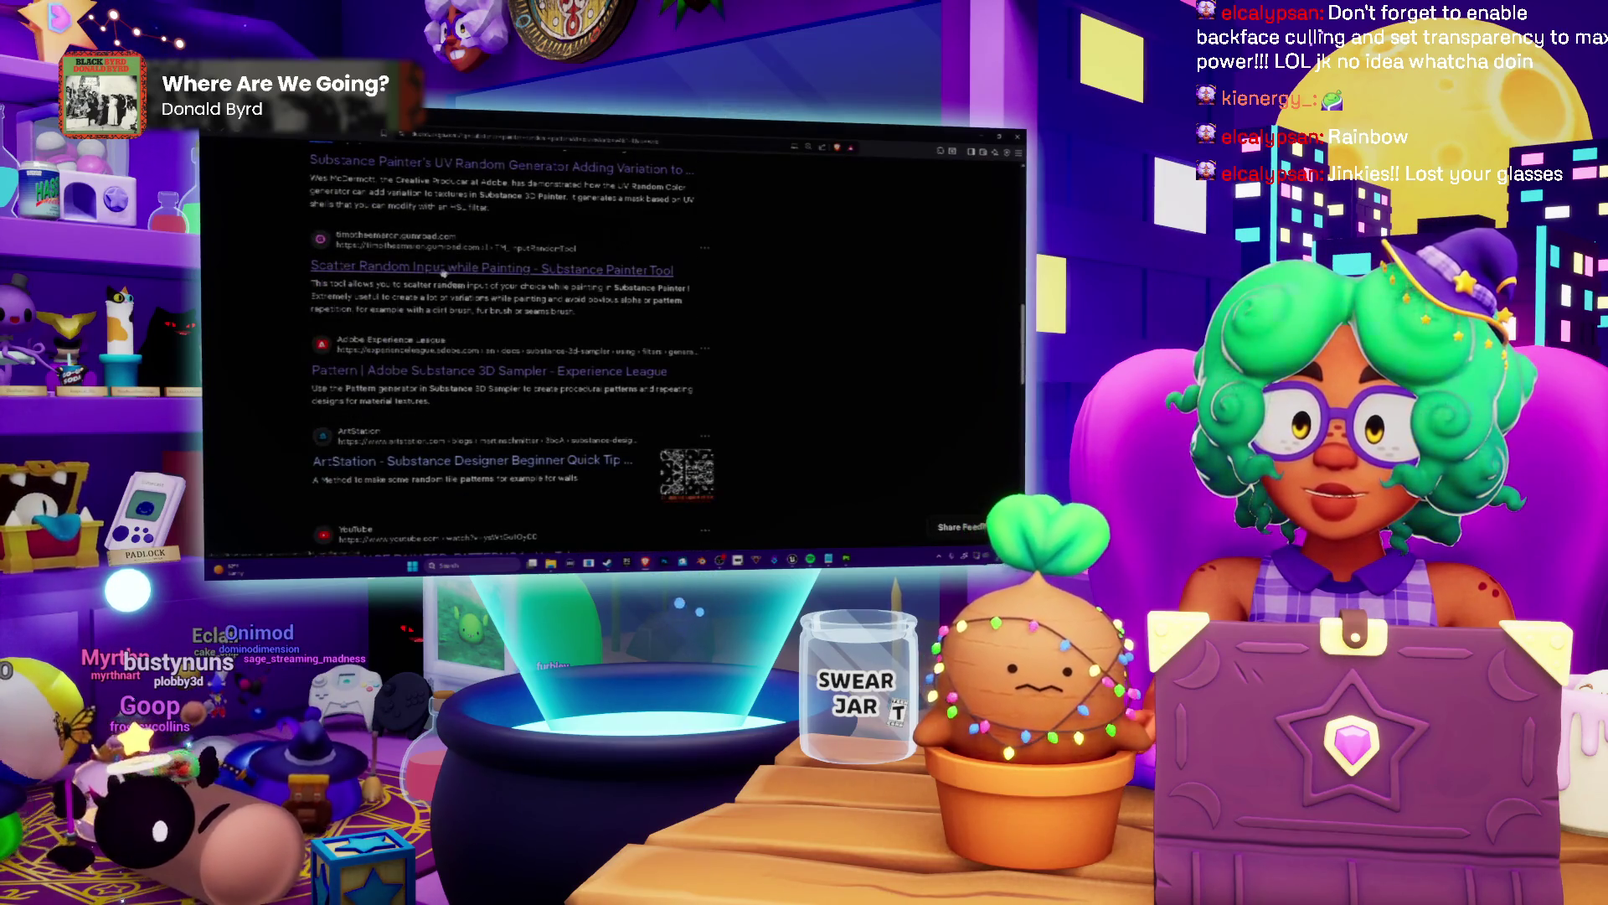
pyautogui.scroll(-2, 418, 268)
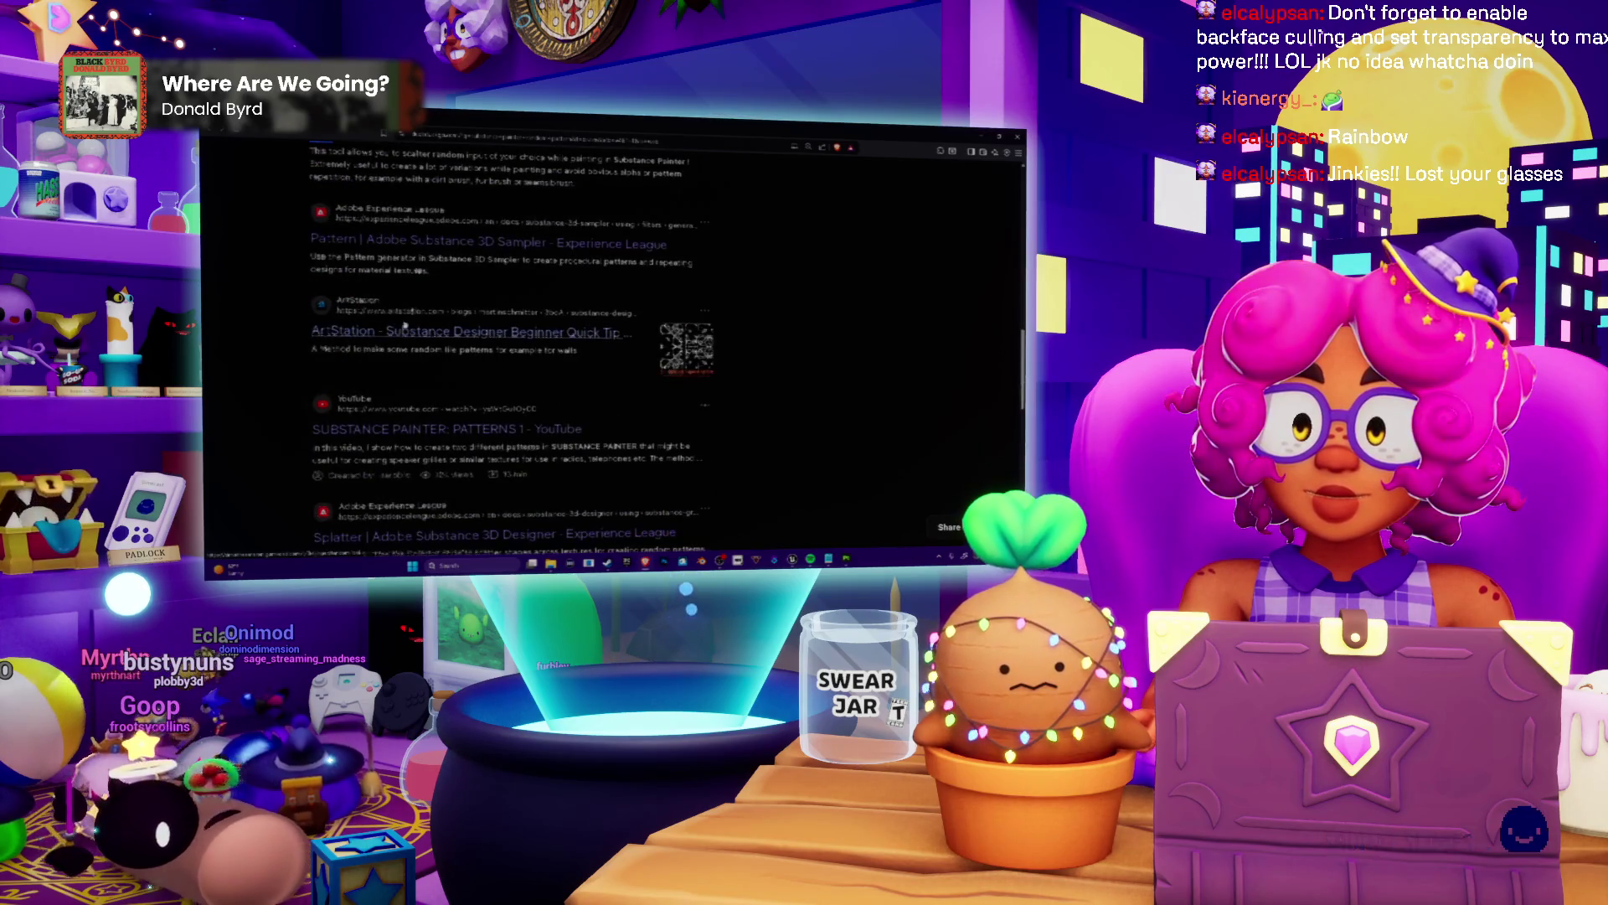
pyautogui.scroll(-1, 286, 292)
pyautogui.scroll(-1, 324, 273)
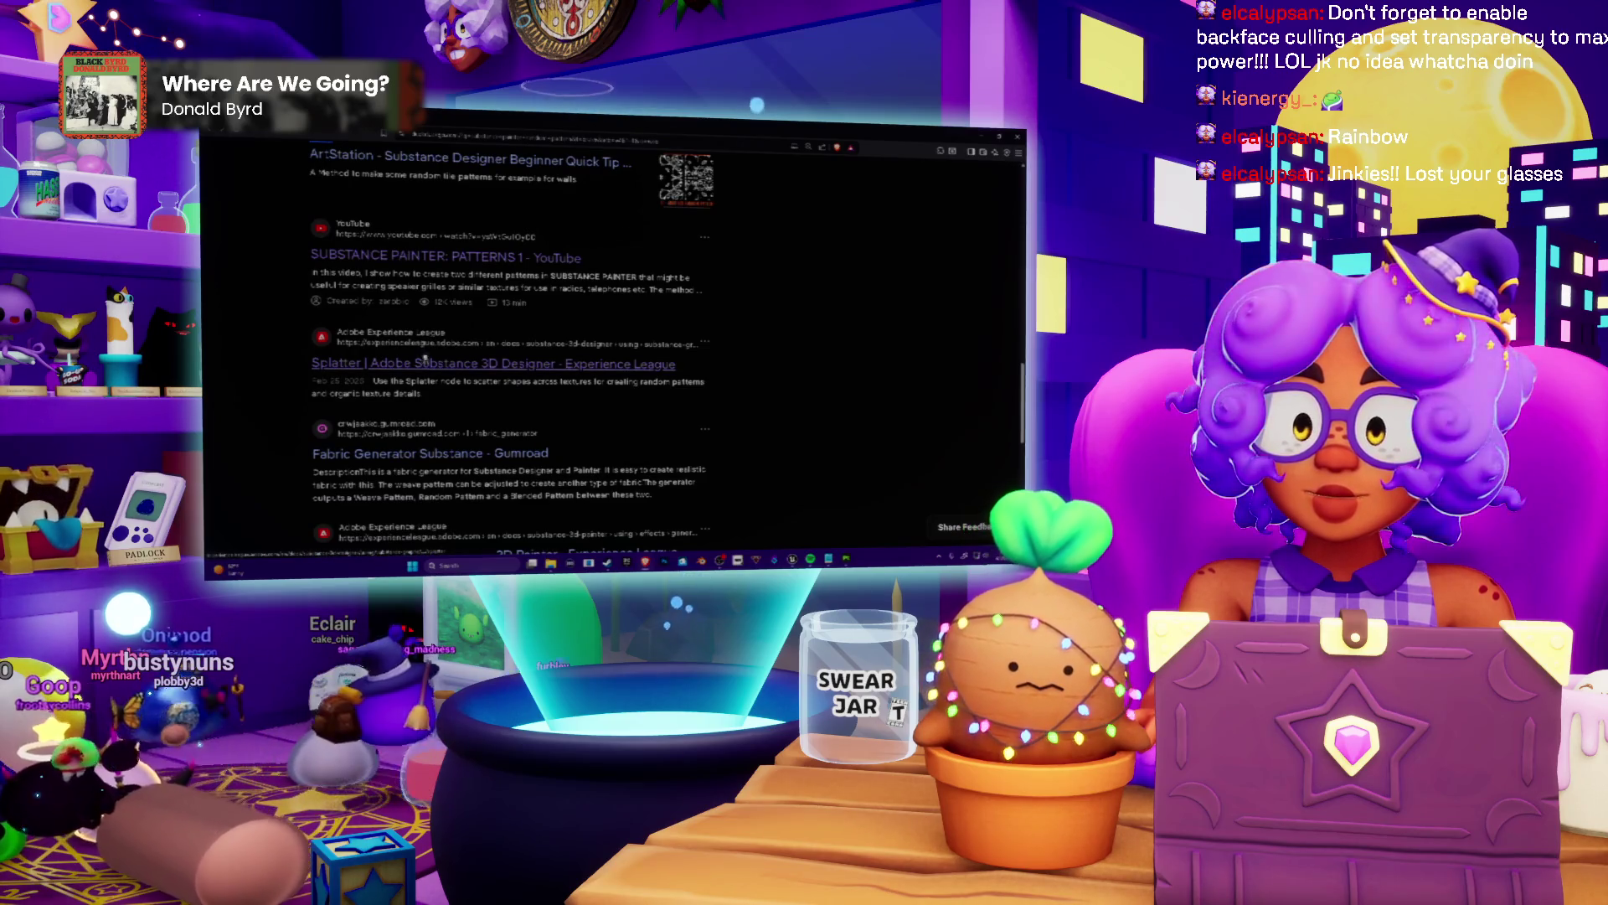
pyautogui.scroll(-2, 425, 361)
pyautogui.scroll(-3, 391, 324)
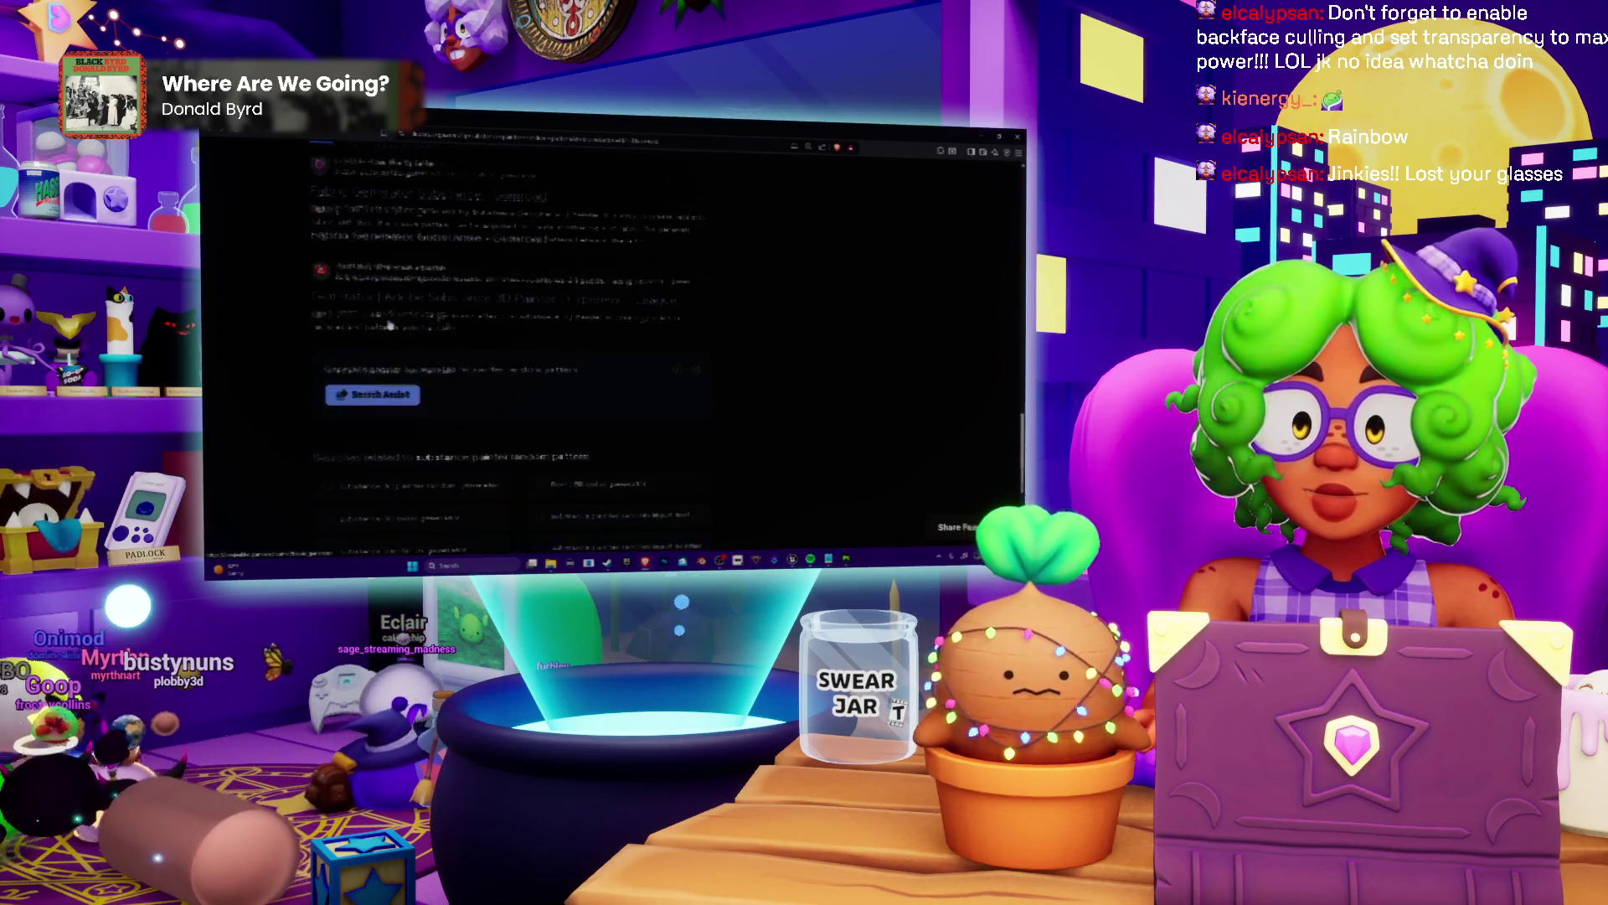
pyautogui.scroll(-2, 391, 324)
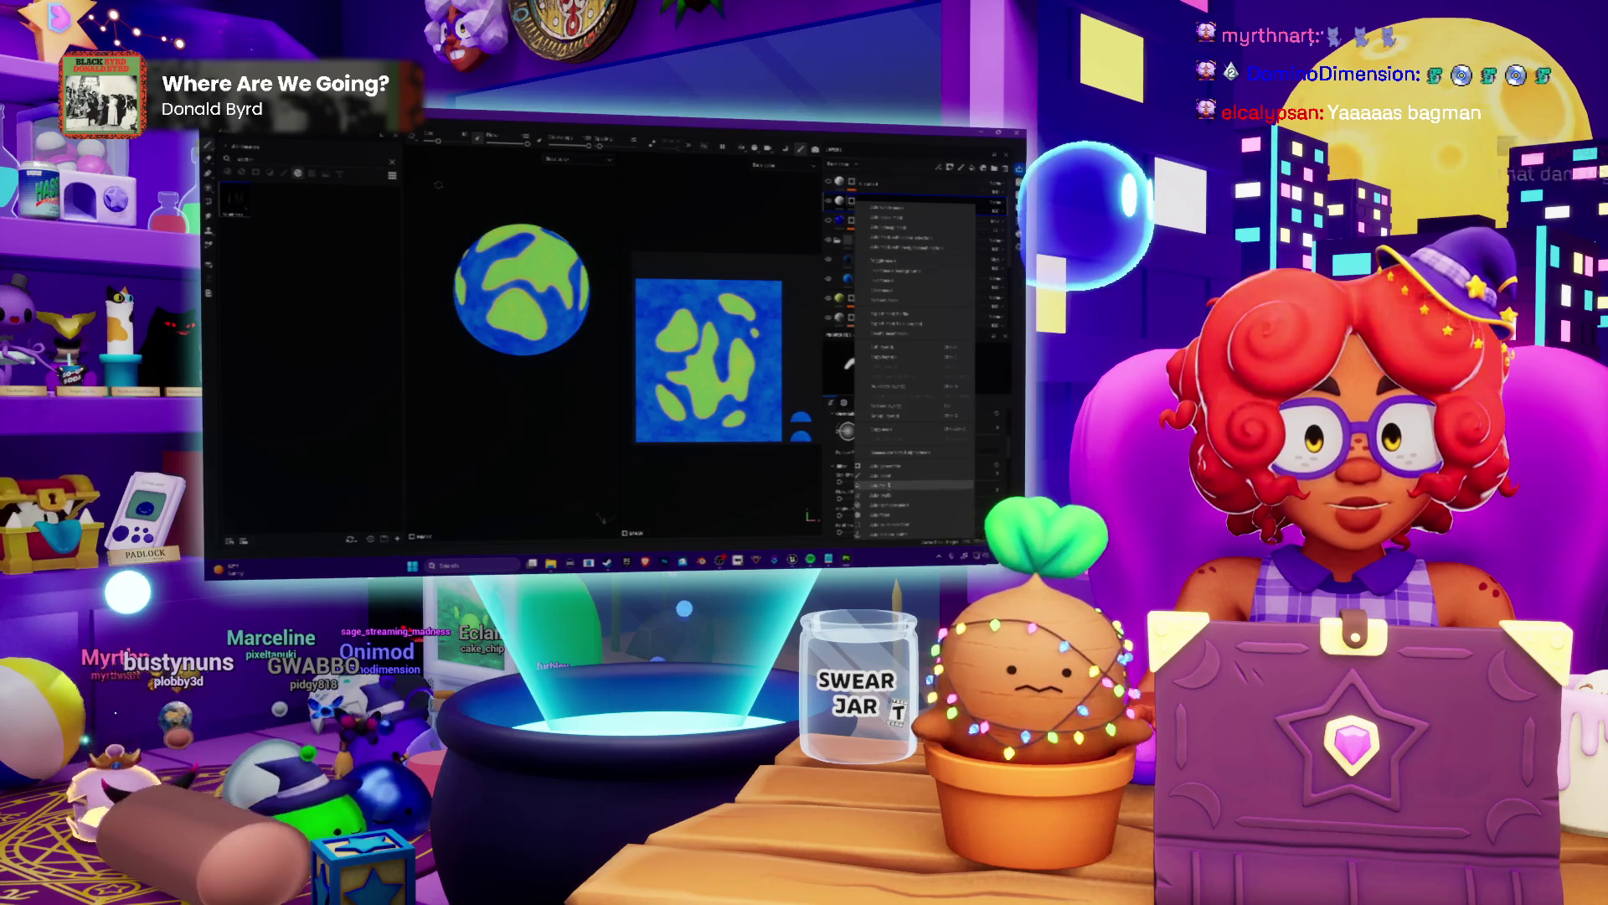
# Add a new fill layer to the planet and browse textures for it.
pyautogui.click(889, 467)
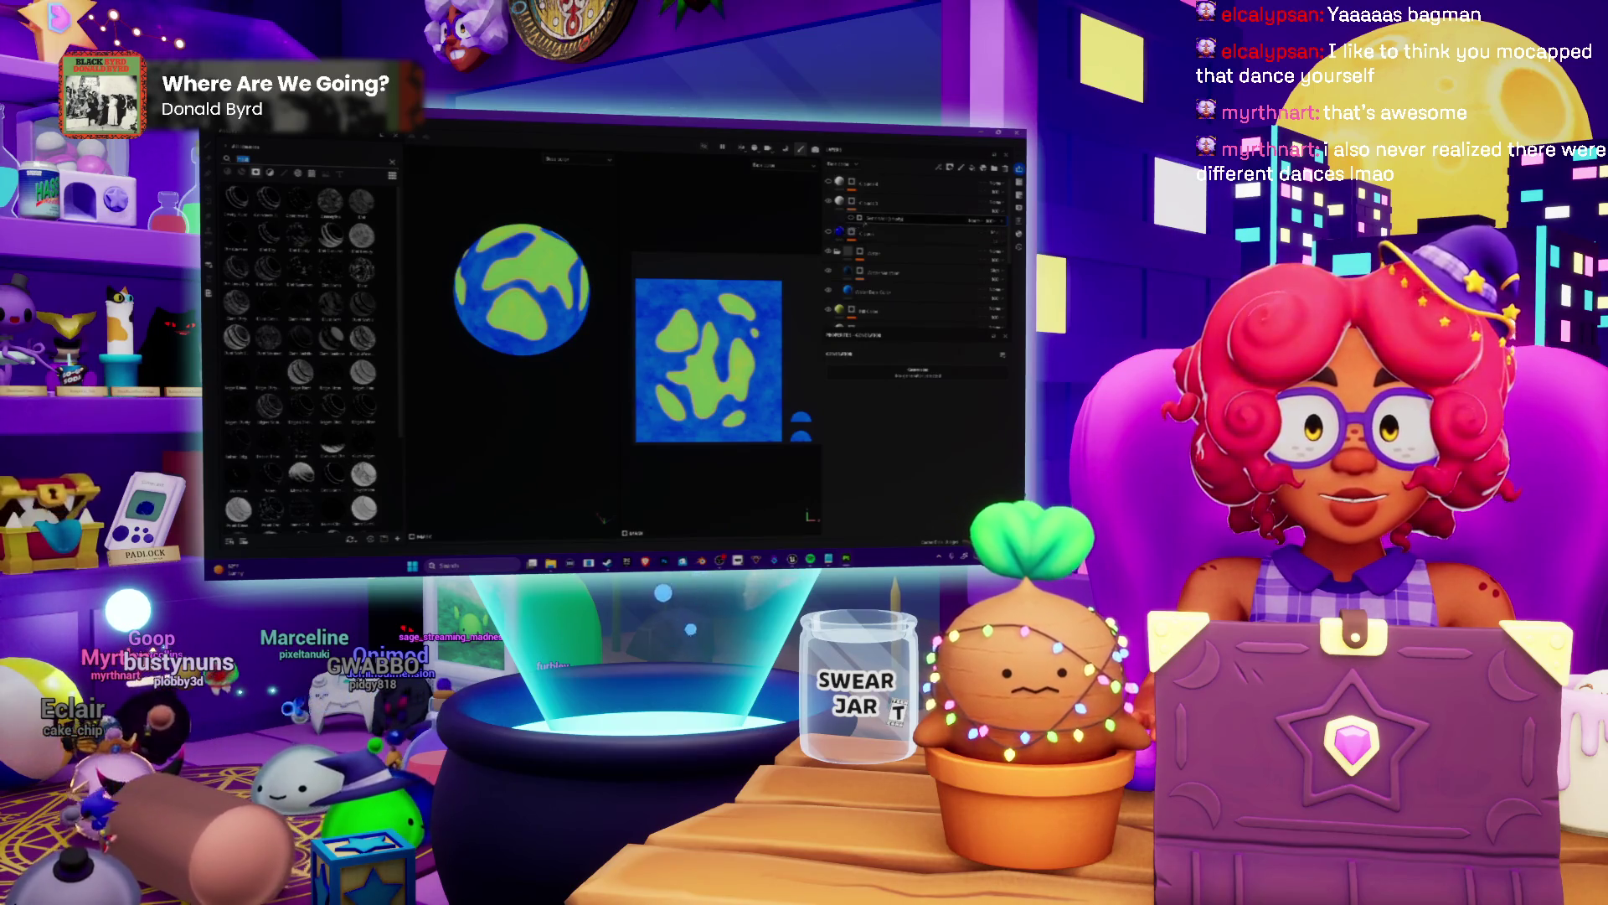
pyautogui.click(900, 377)
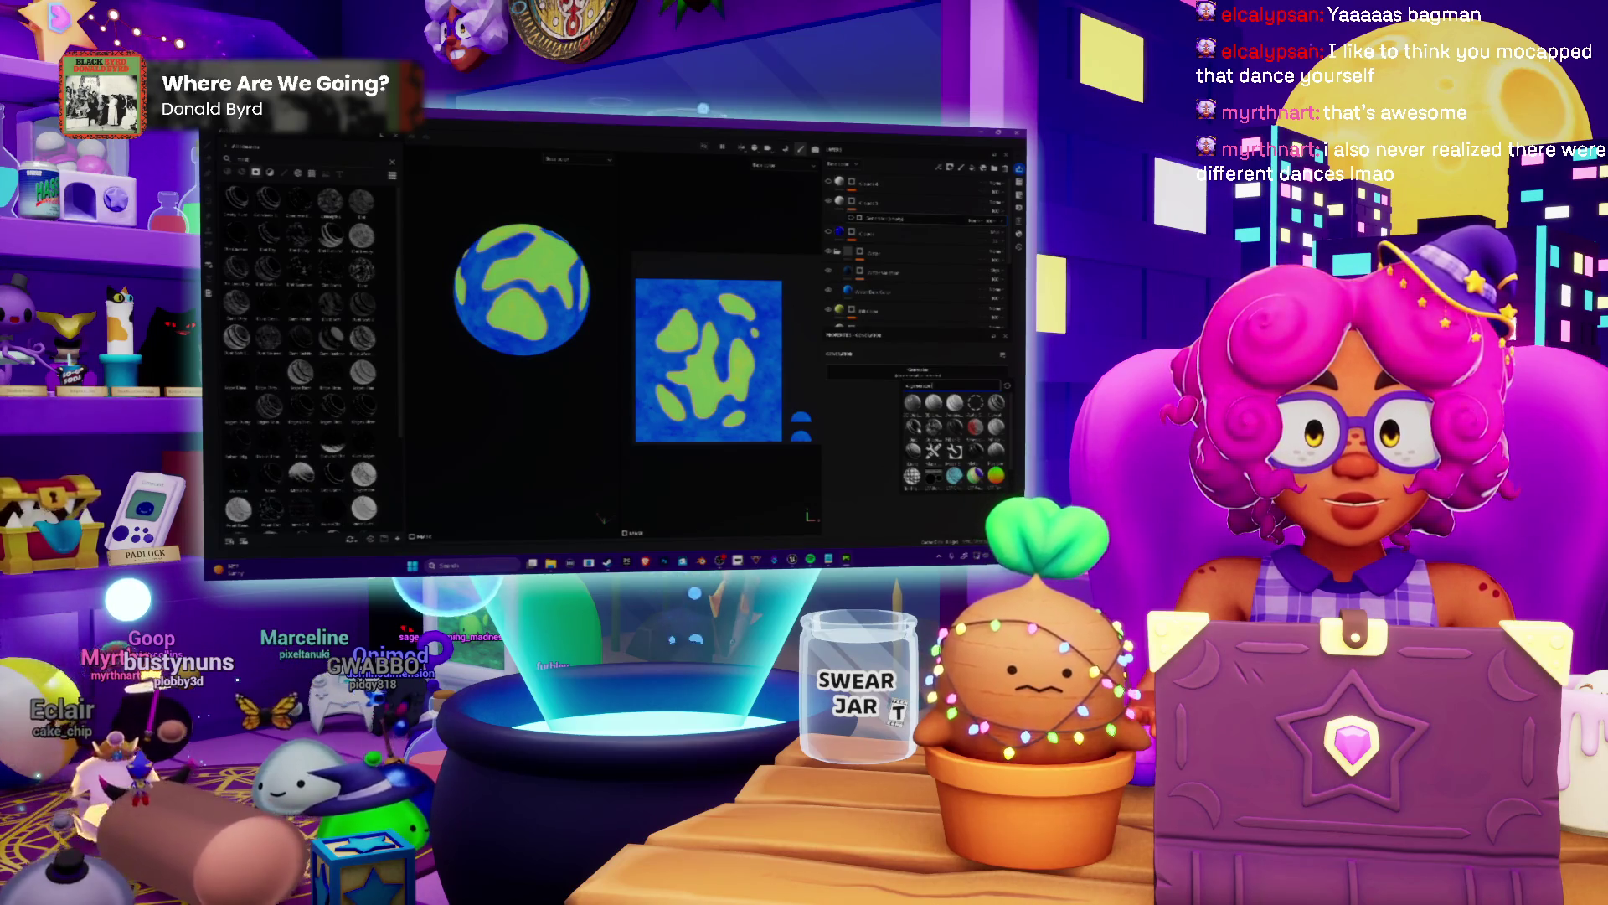
# Assign the white swirl pattern texture to the new fill layer.
pyautogui.click(915, 429)
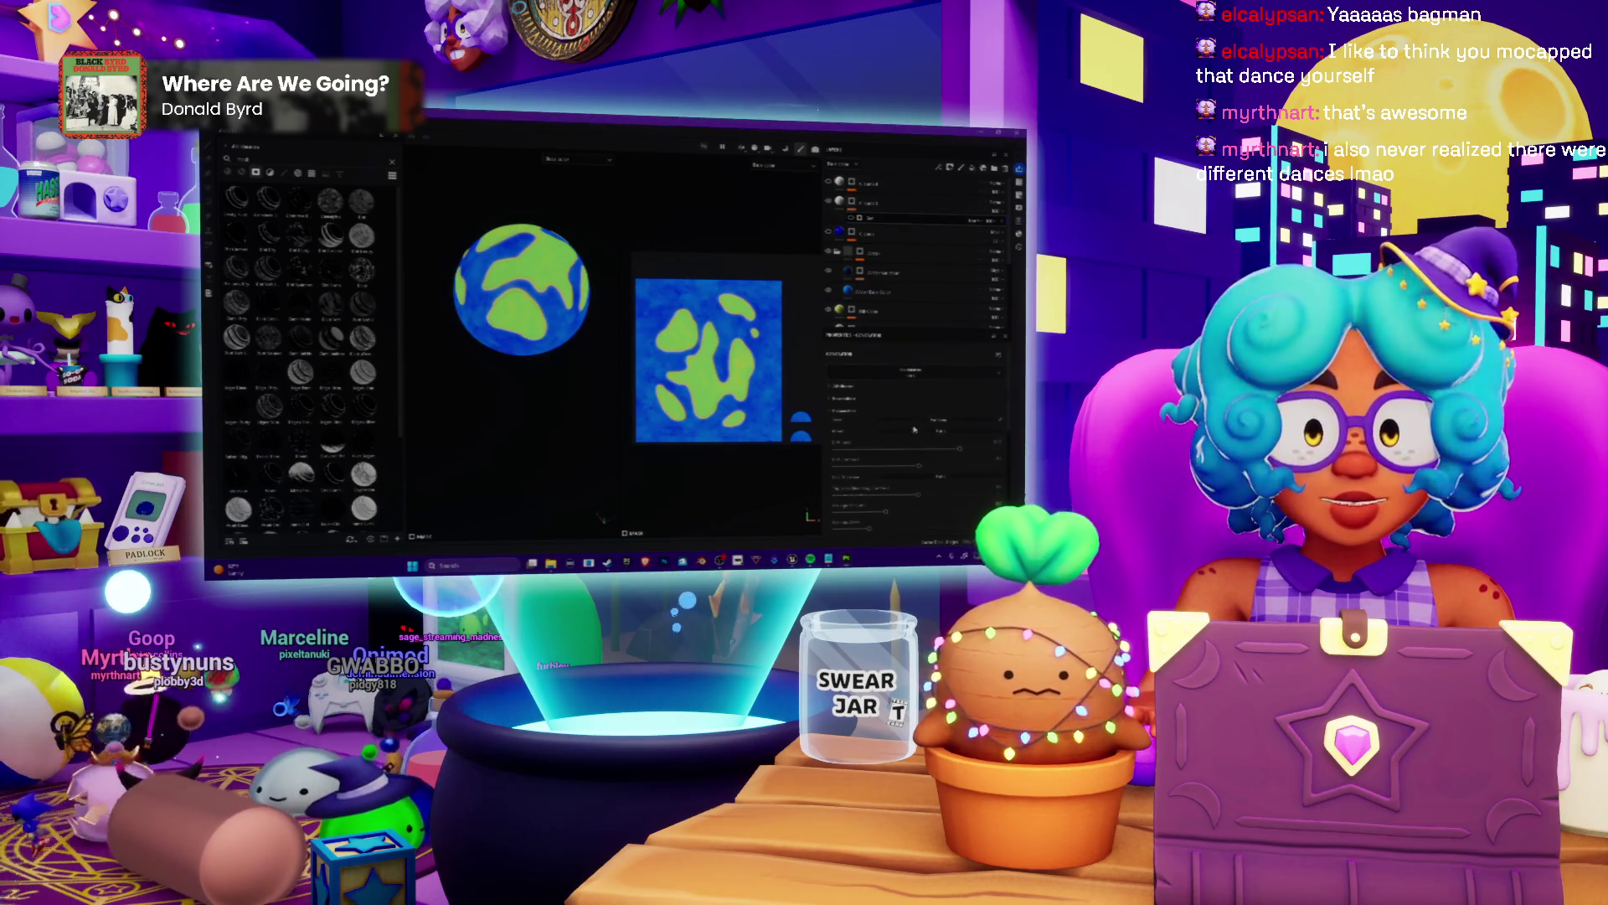
pyautogui.scroll(-1, 917, 427)
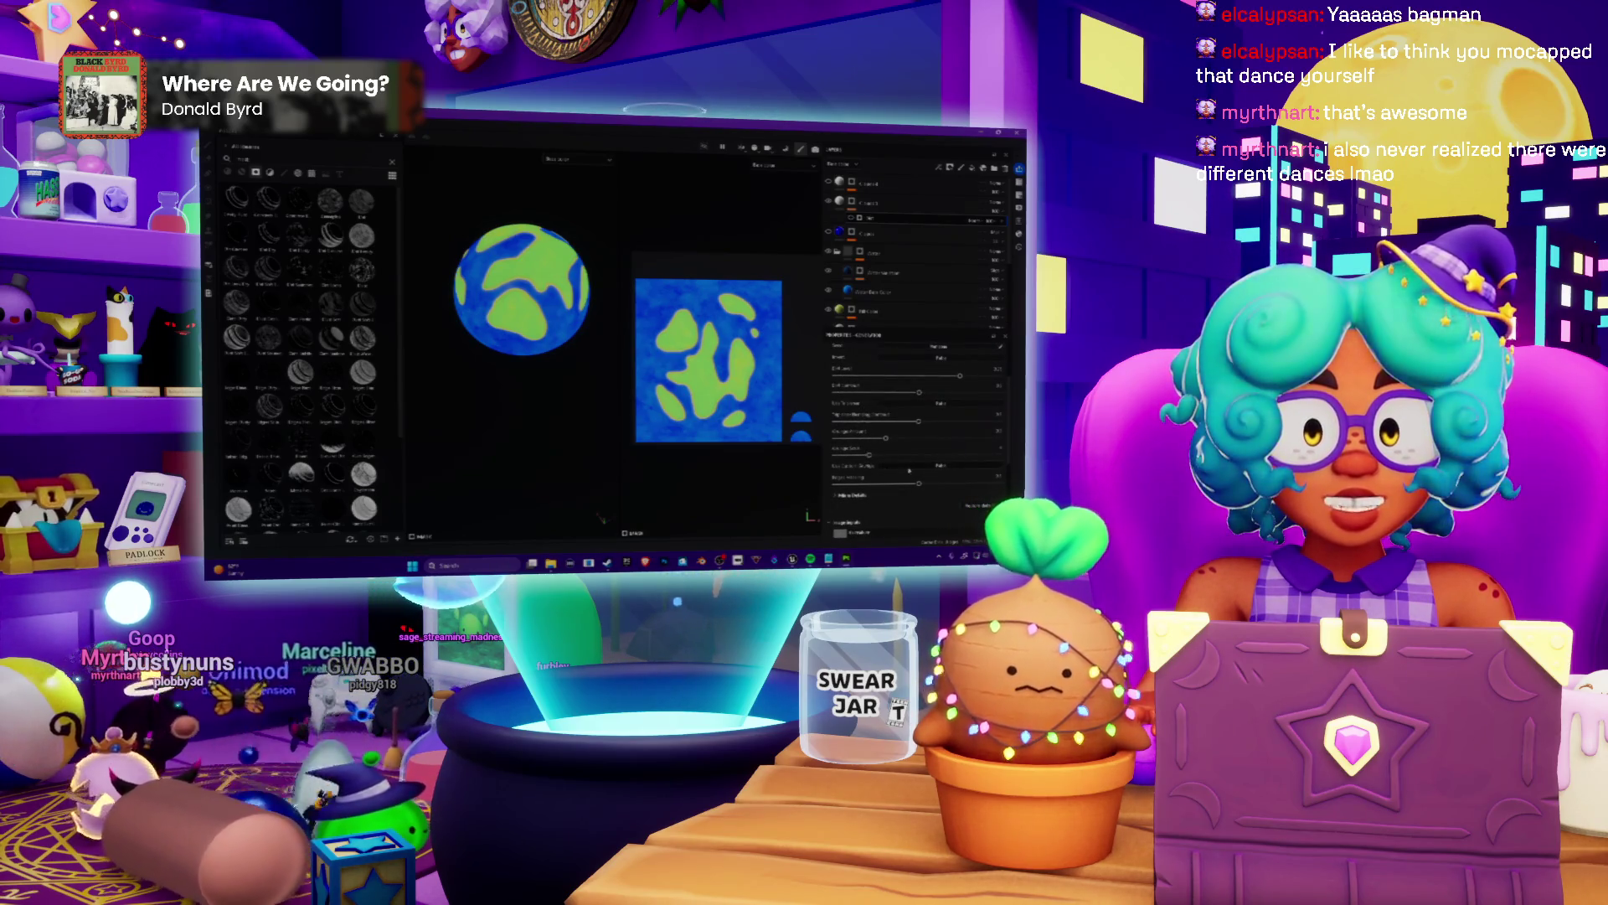
pyautogui.scroll(-2, 880, 462)
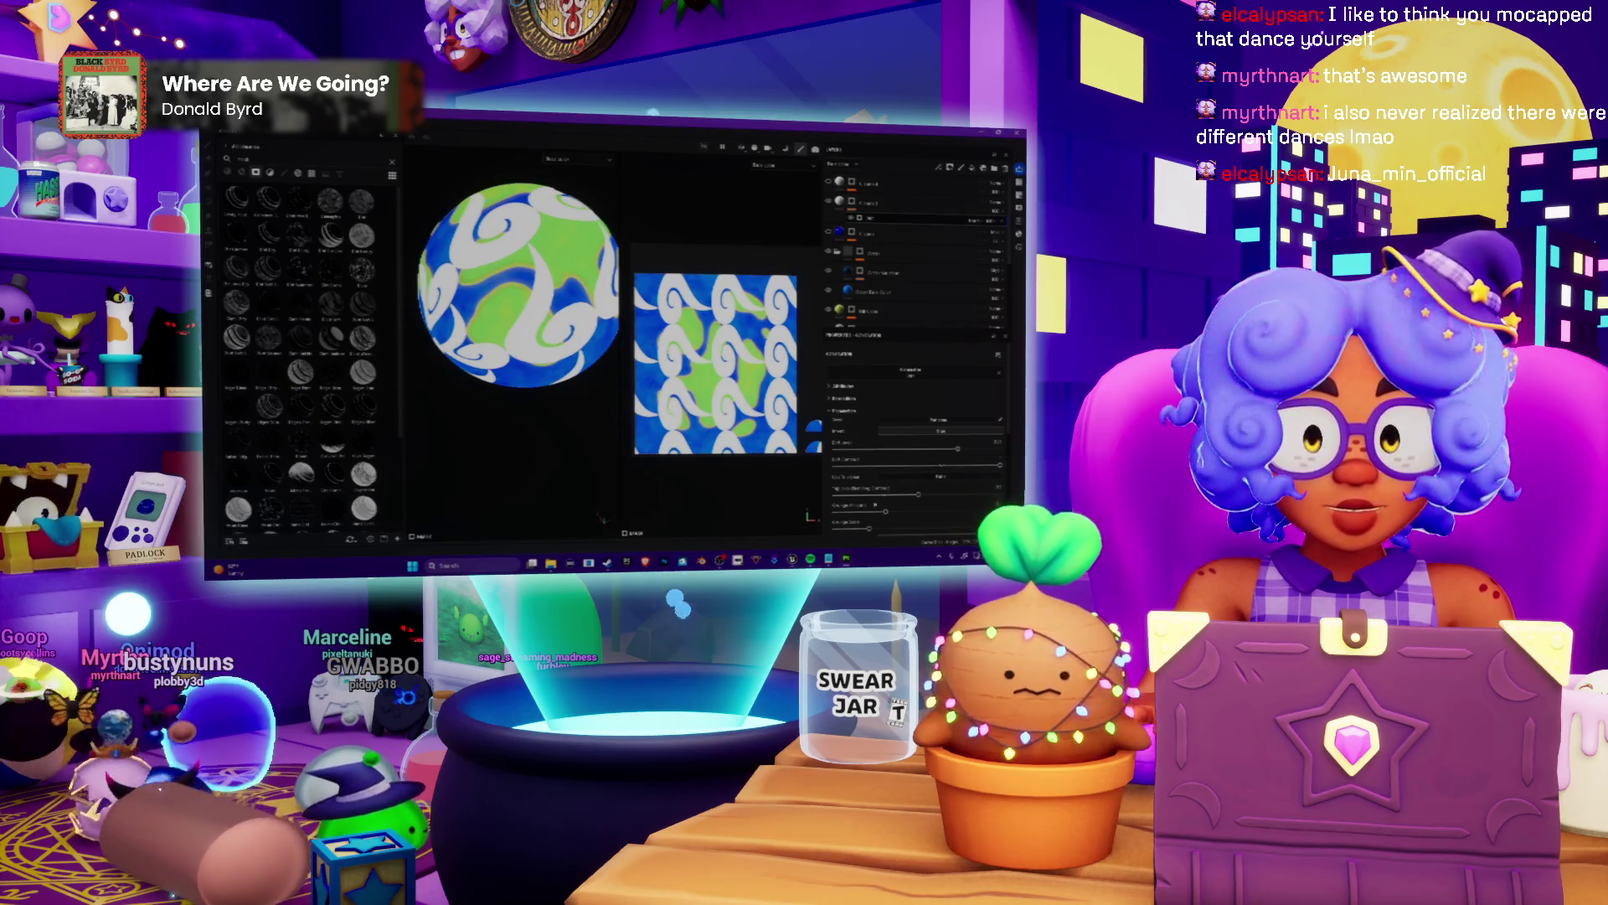
pyautogui.scroll(-1, 914, 440)
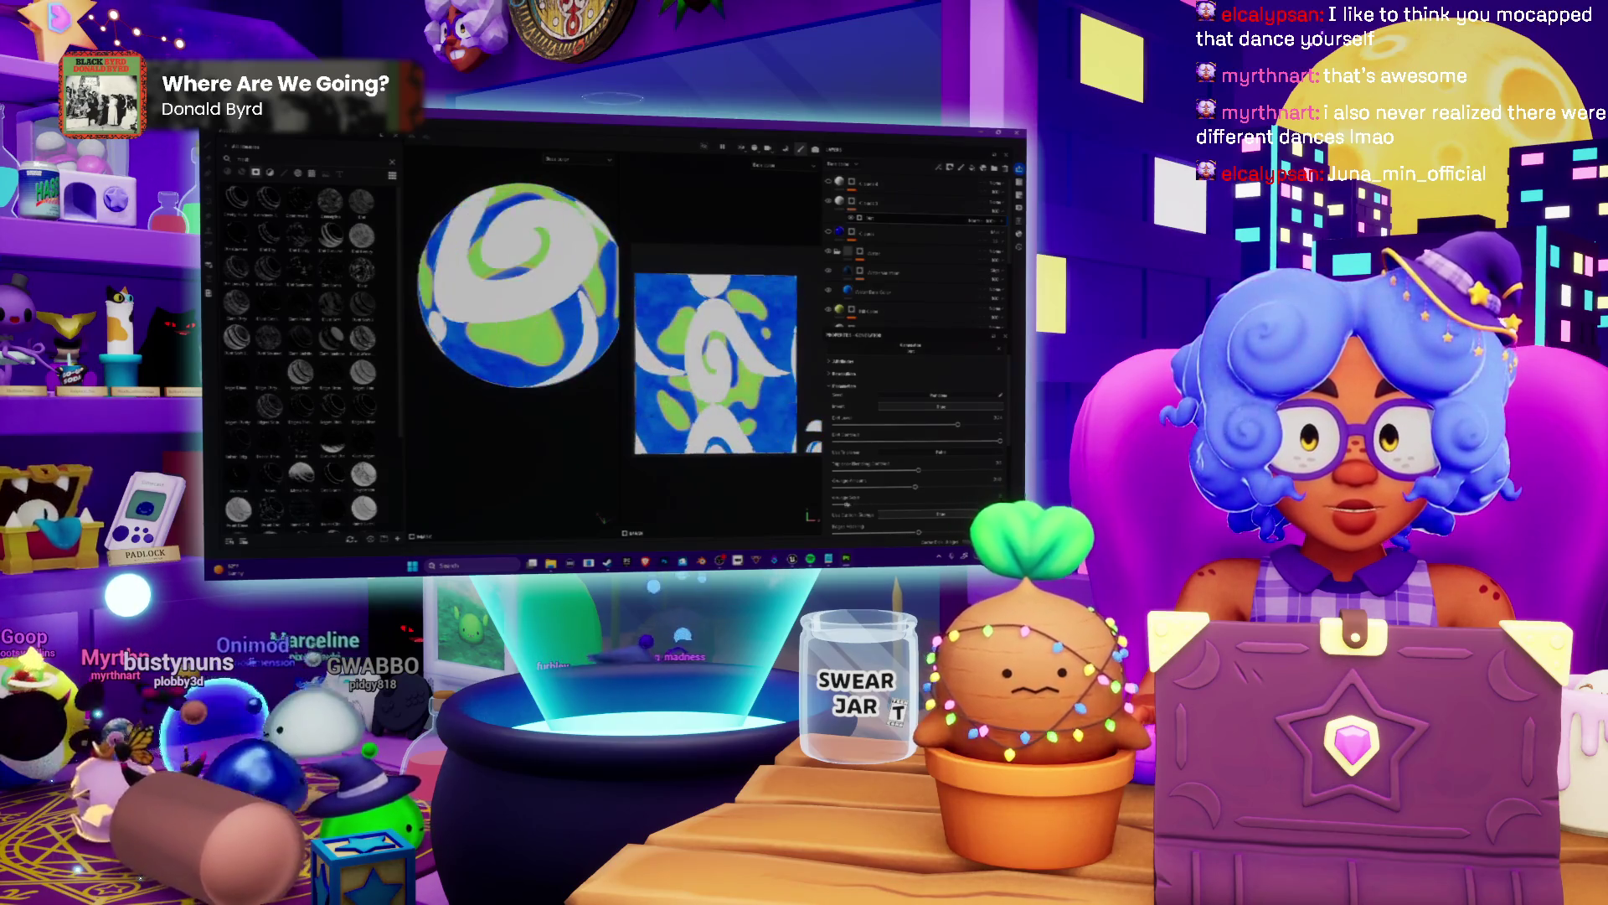
pyautogui.scroll(-2, 914, 440)
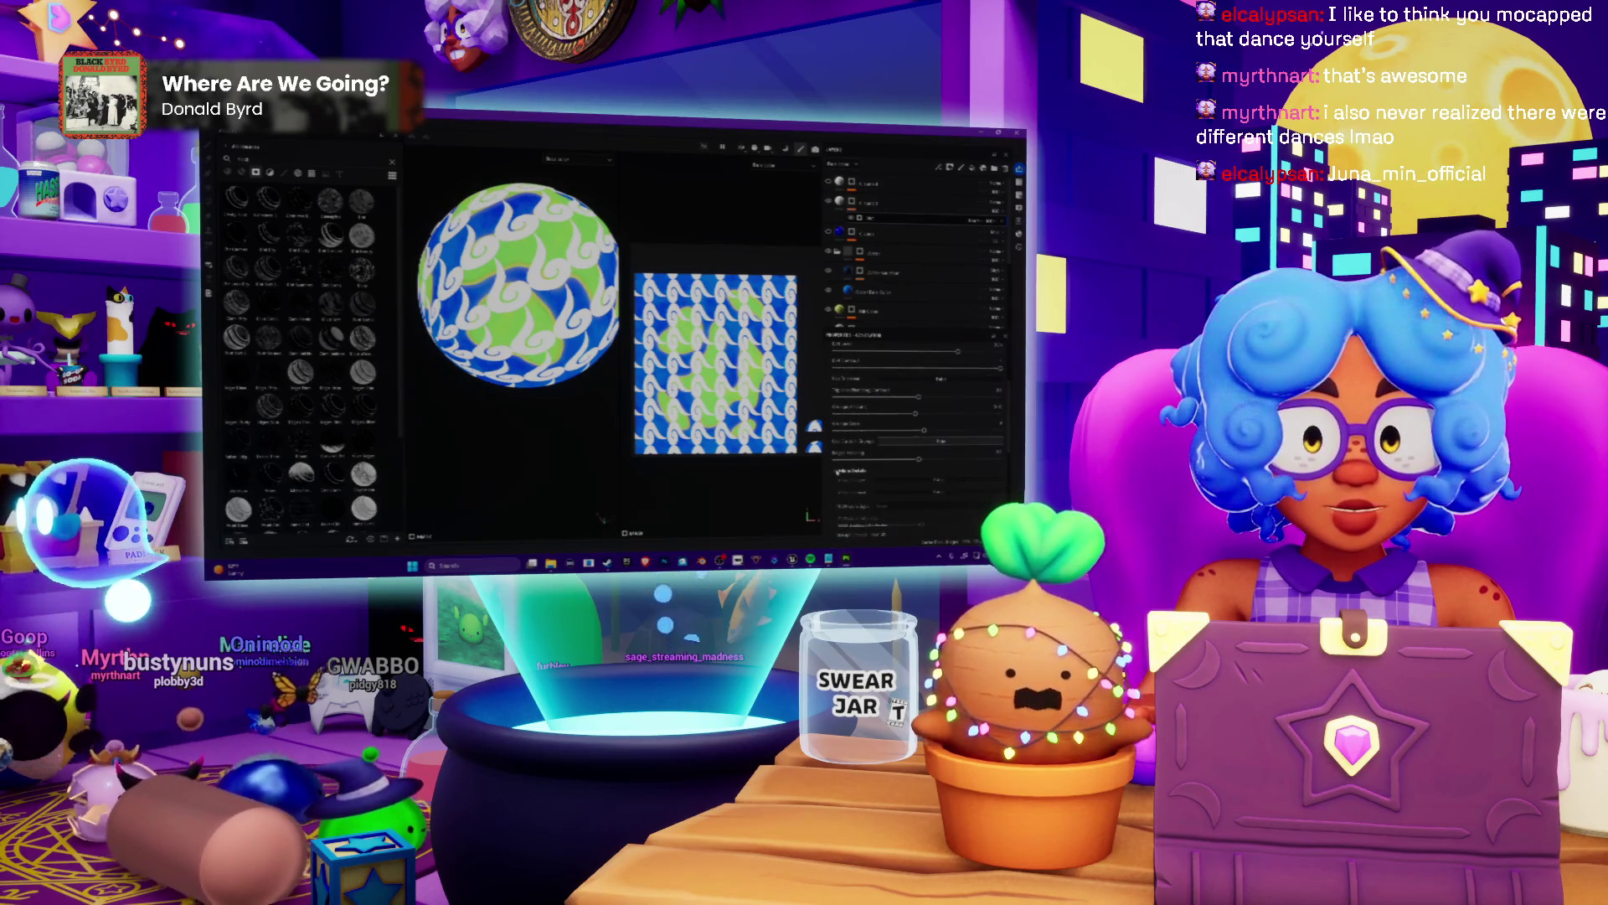
pyautogui.scroll(-2, 858, 489)
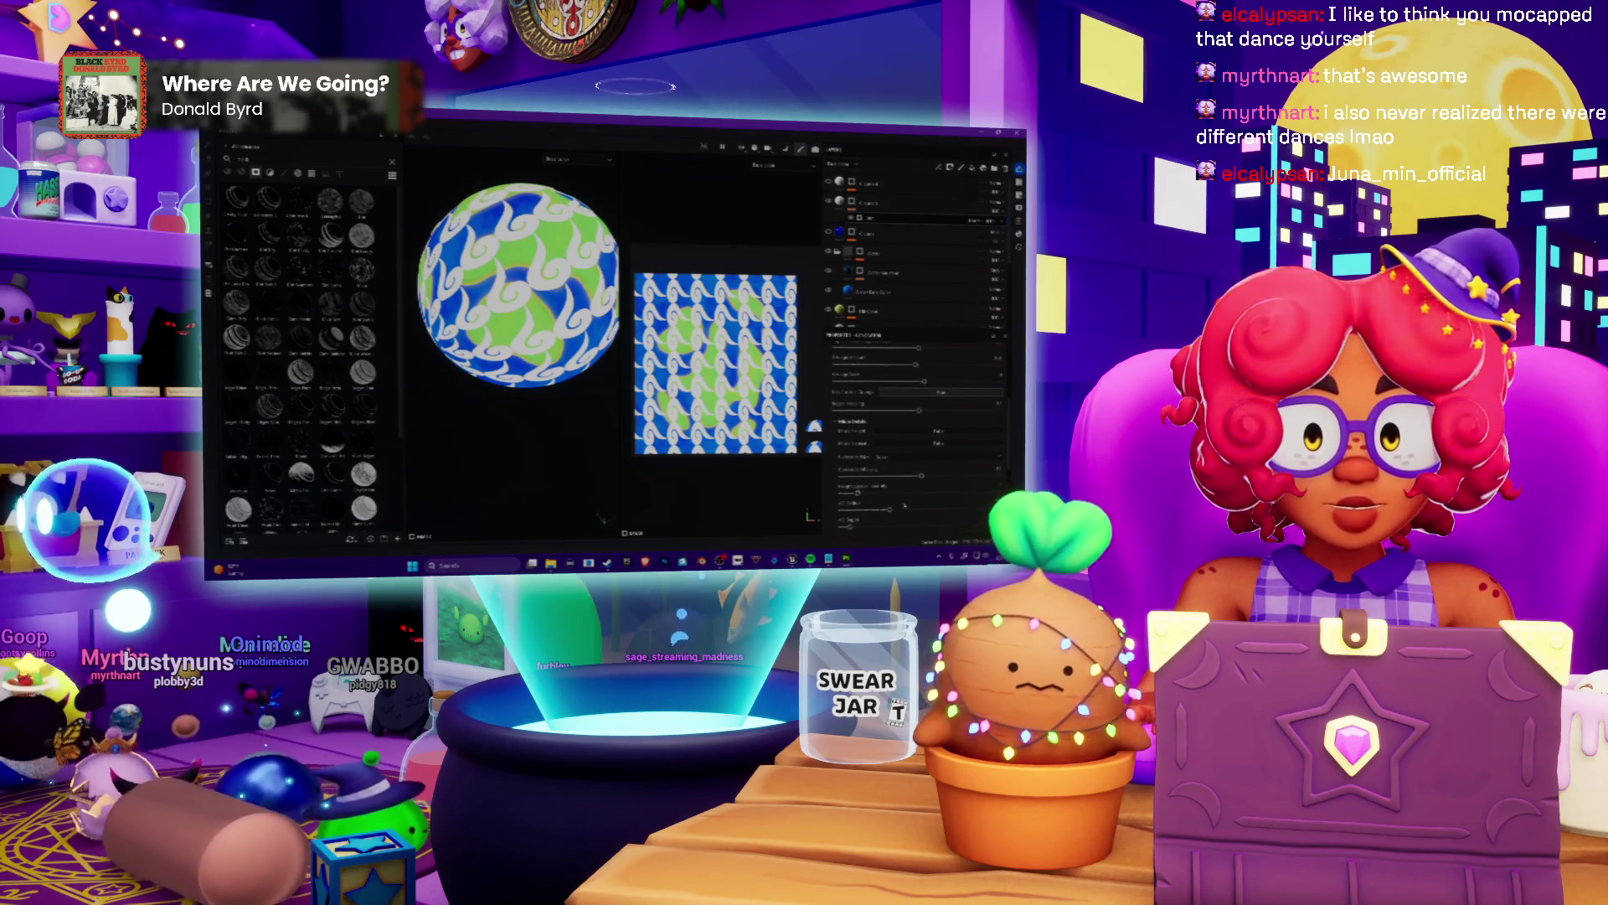
pyautogui.scroll(2, 918, 439)
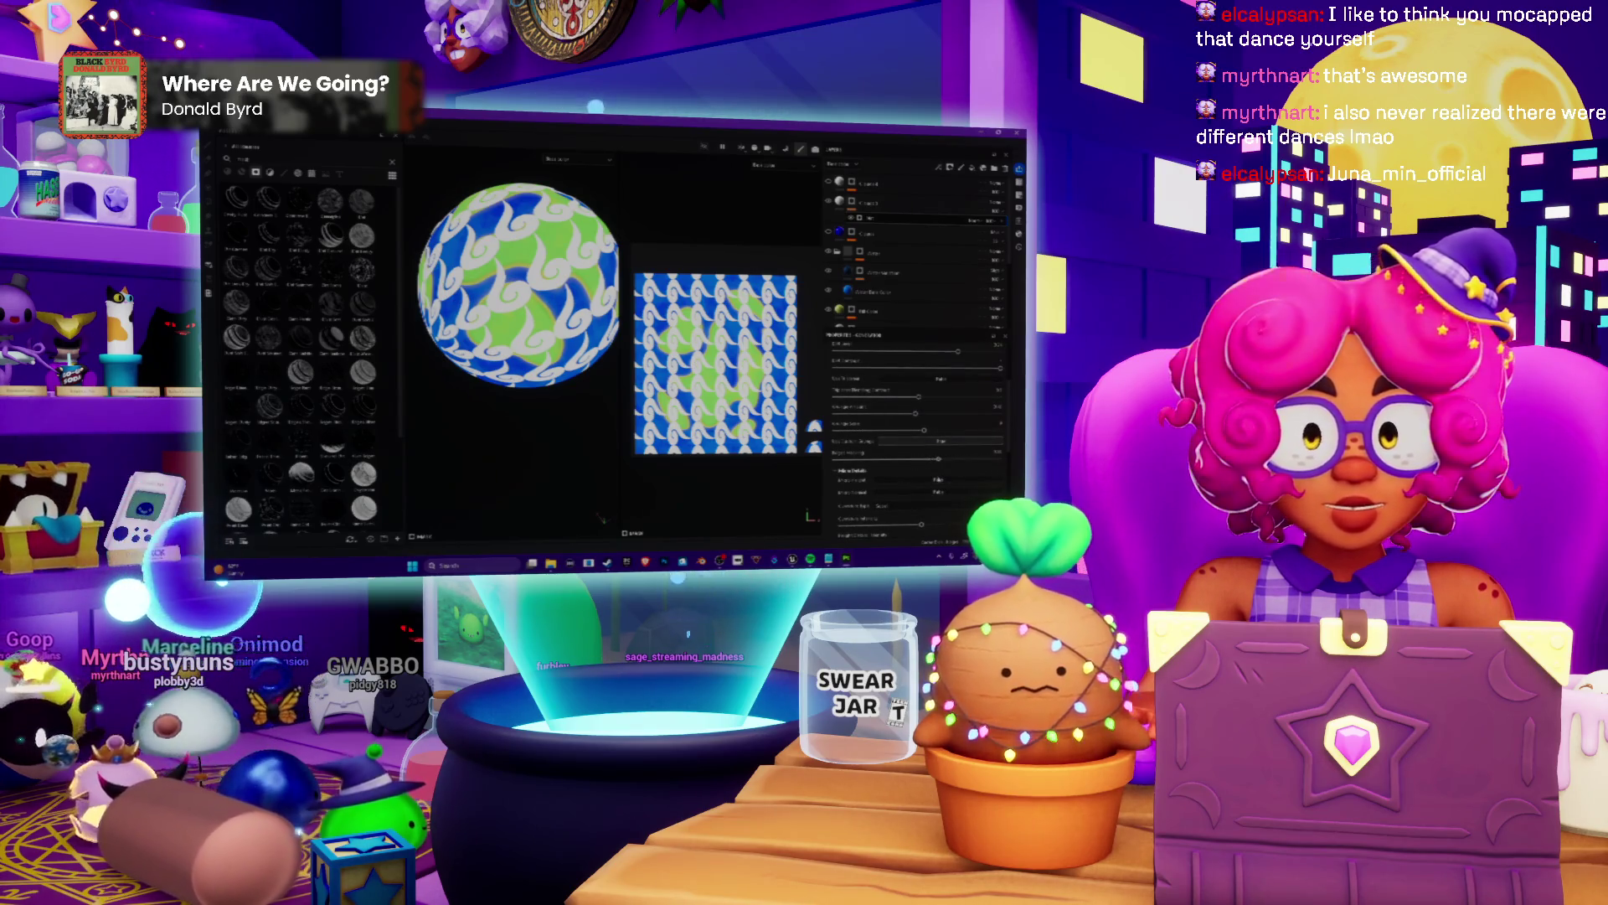
pyautogui.scroll(1, 868, 428)
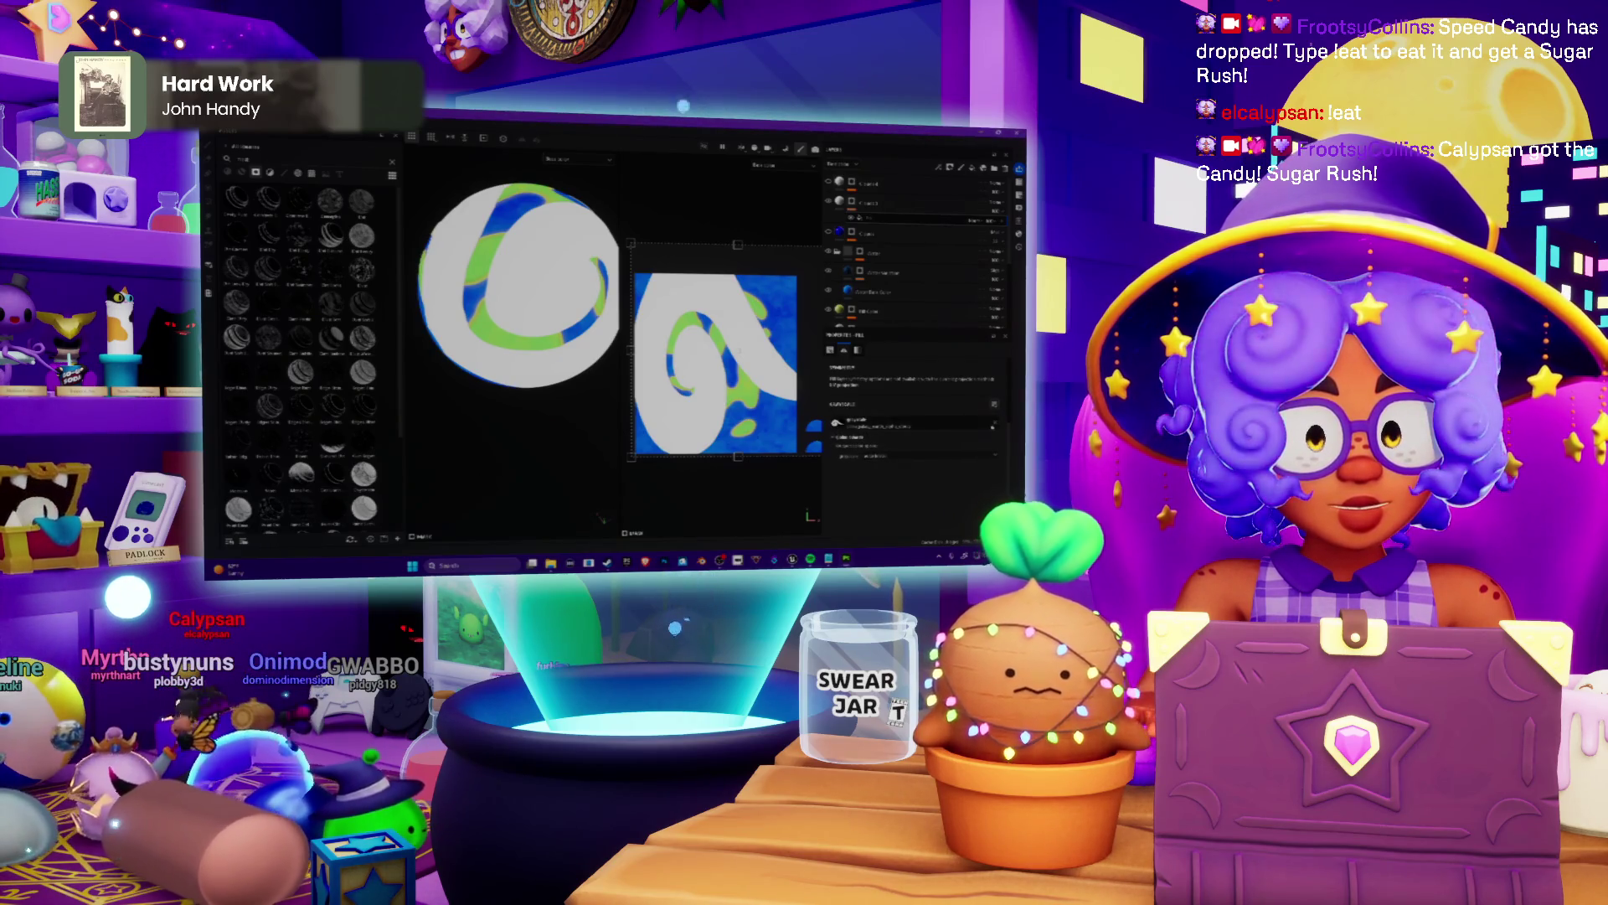
# Adjust the swirl fill layer's Tiling up and back down to test how the pattern repeats.
pyautogui.click(836, 424)
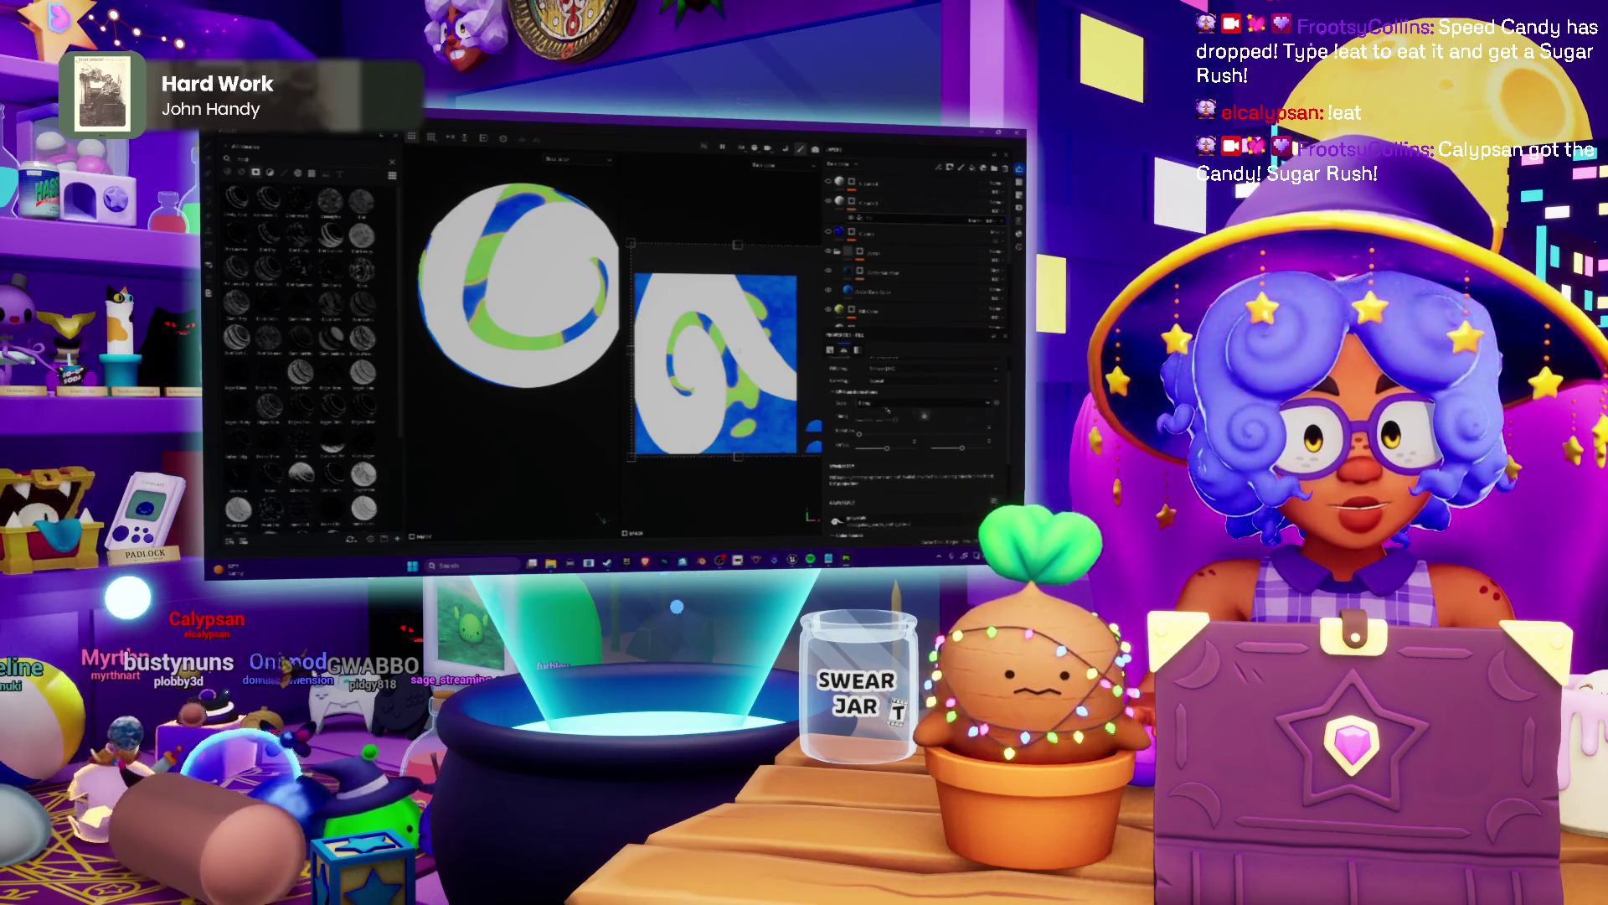
pyautogui.moveTo(924, 414); pyautogui.dragTo(879, 382)
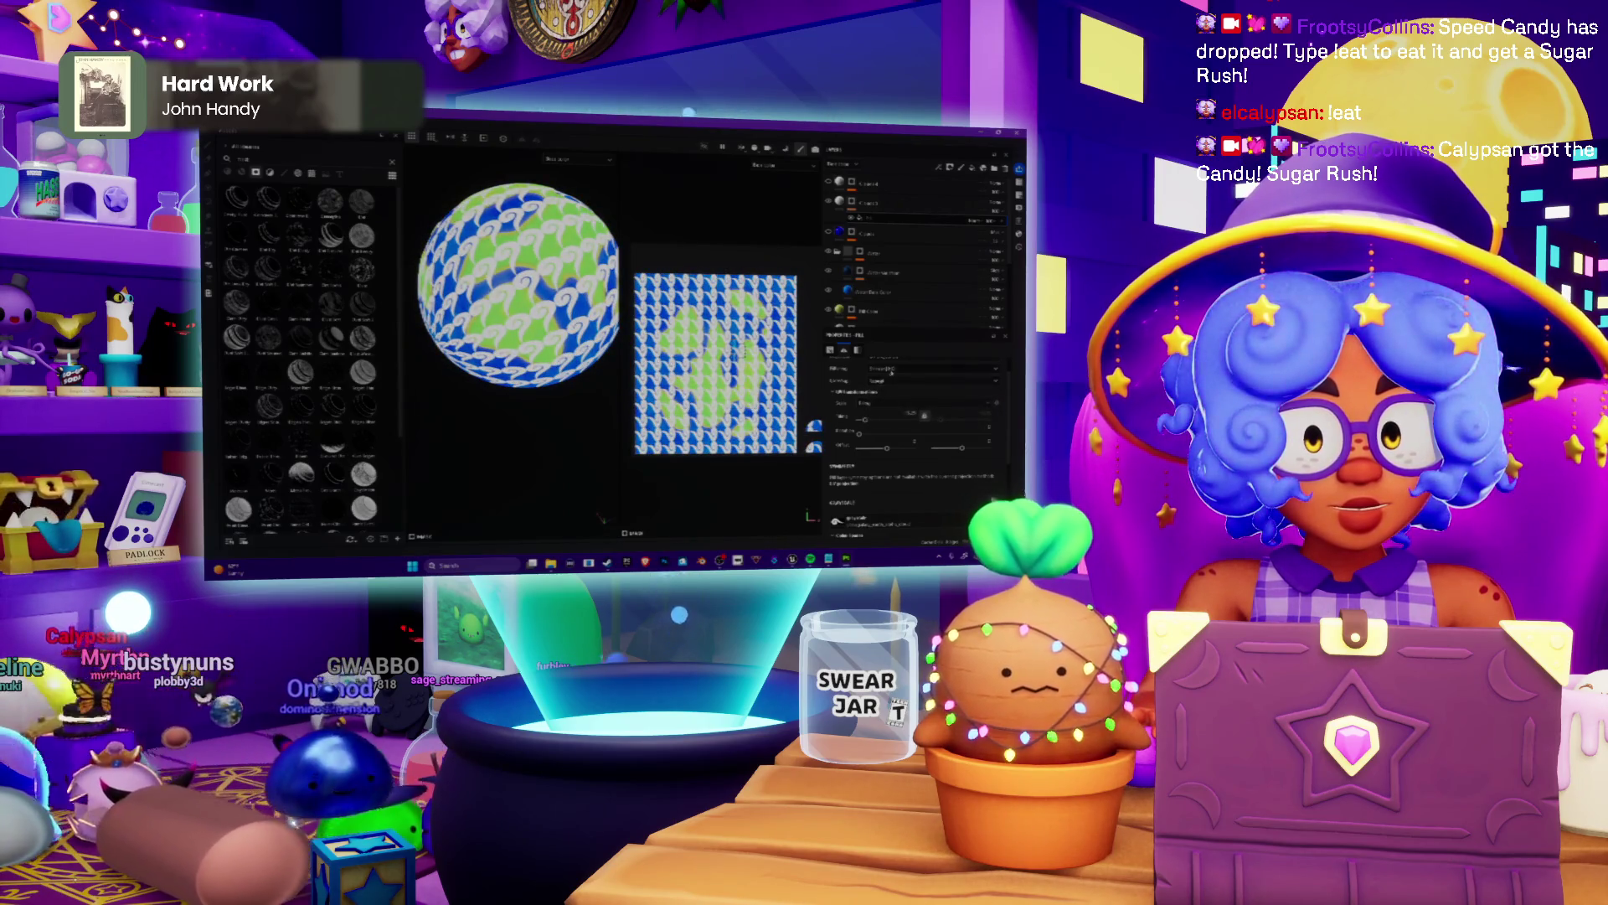
pyautogui.moveTo(892, 392); pyautogui.dragTo(896, 419)
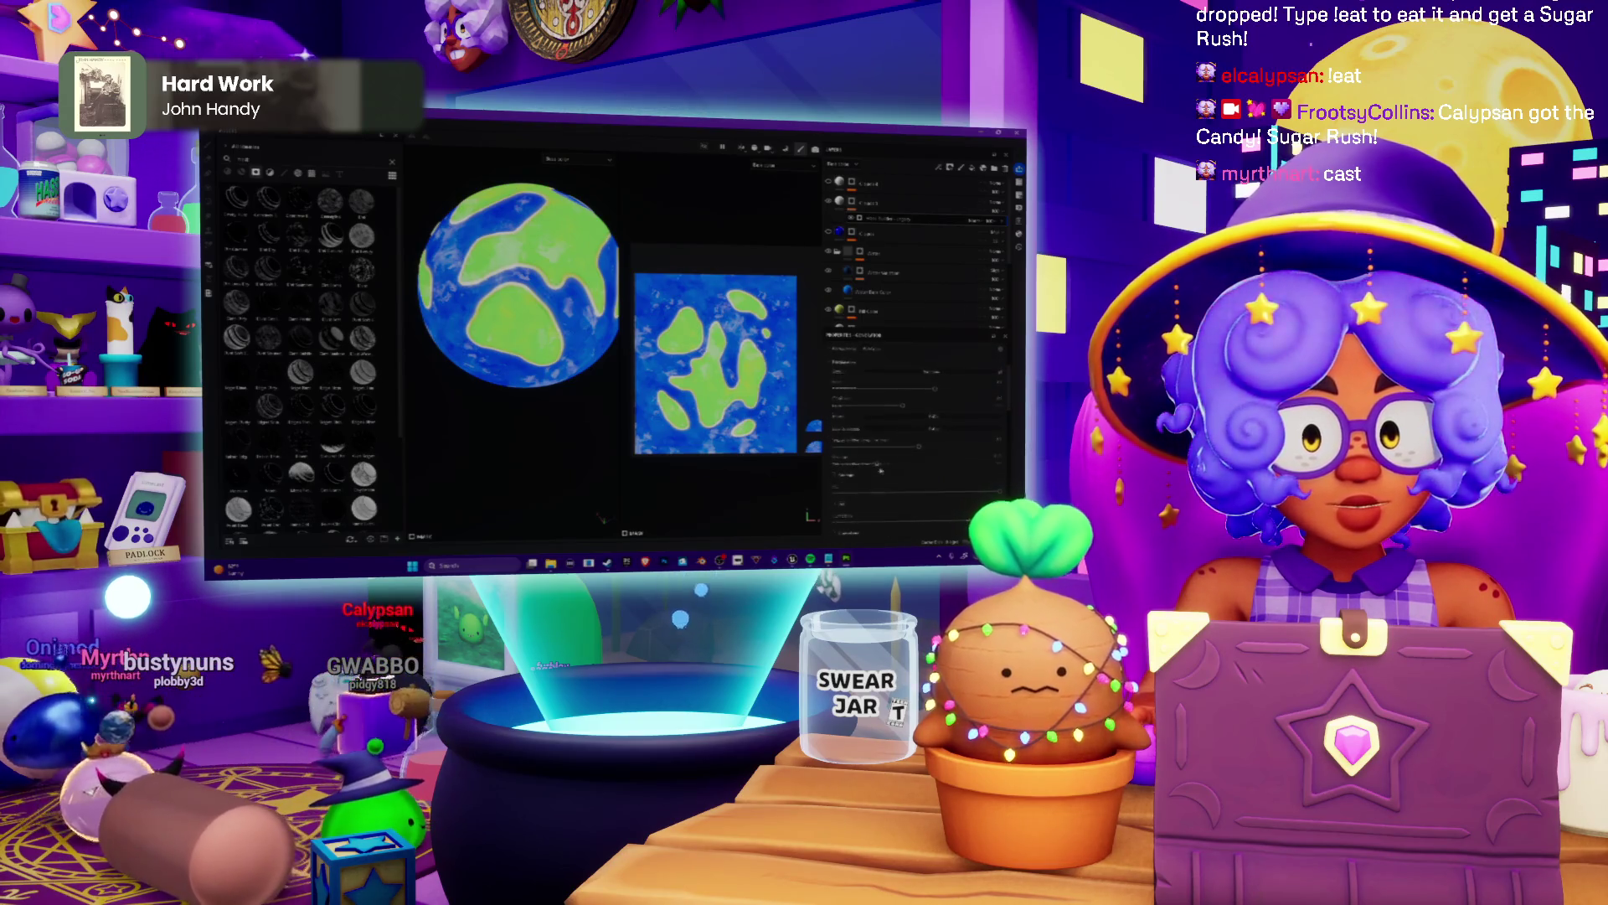
# Assign the white swirl pattern to the fill layer, tile it densely and pick another swirl variation.
pyautogui.click(837, 449)
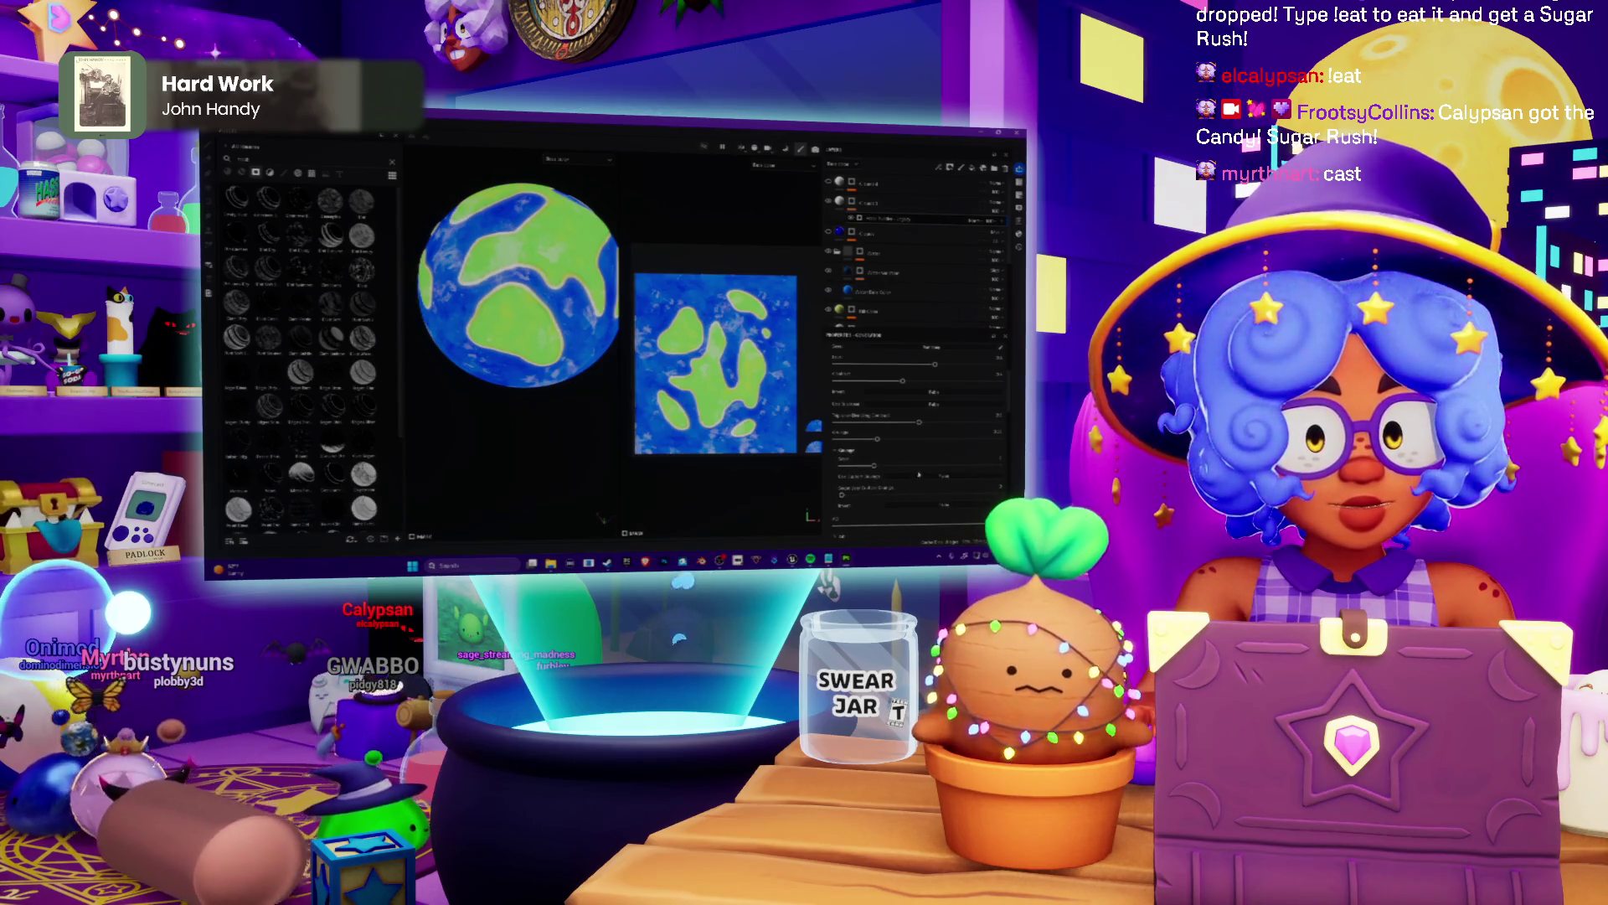
pyautogui.click(923, 476)
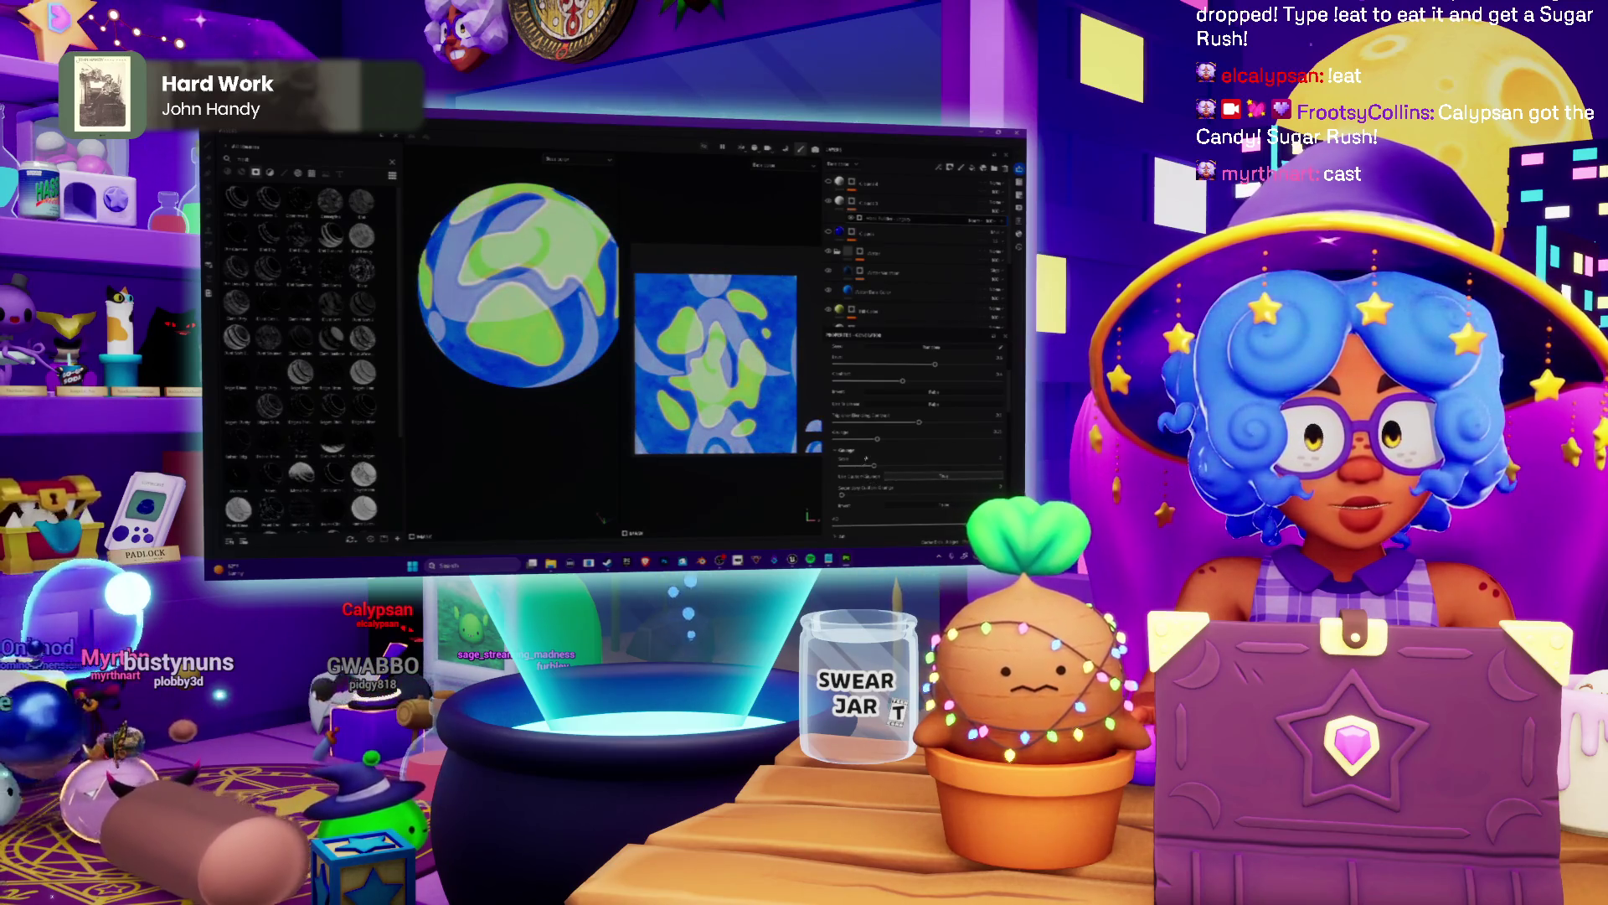
pyautogui.click(917, 467)
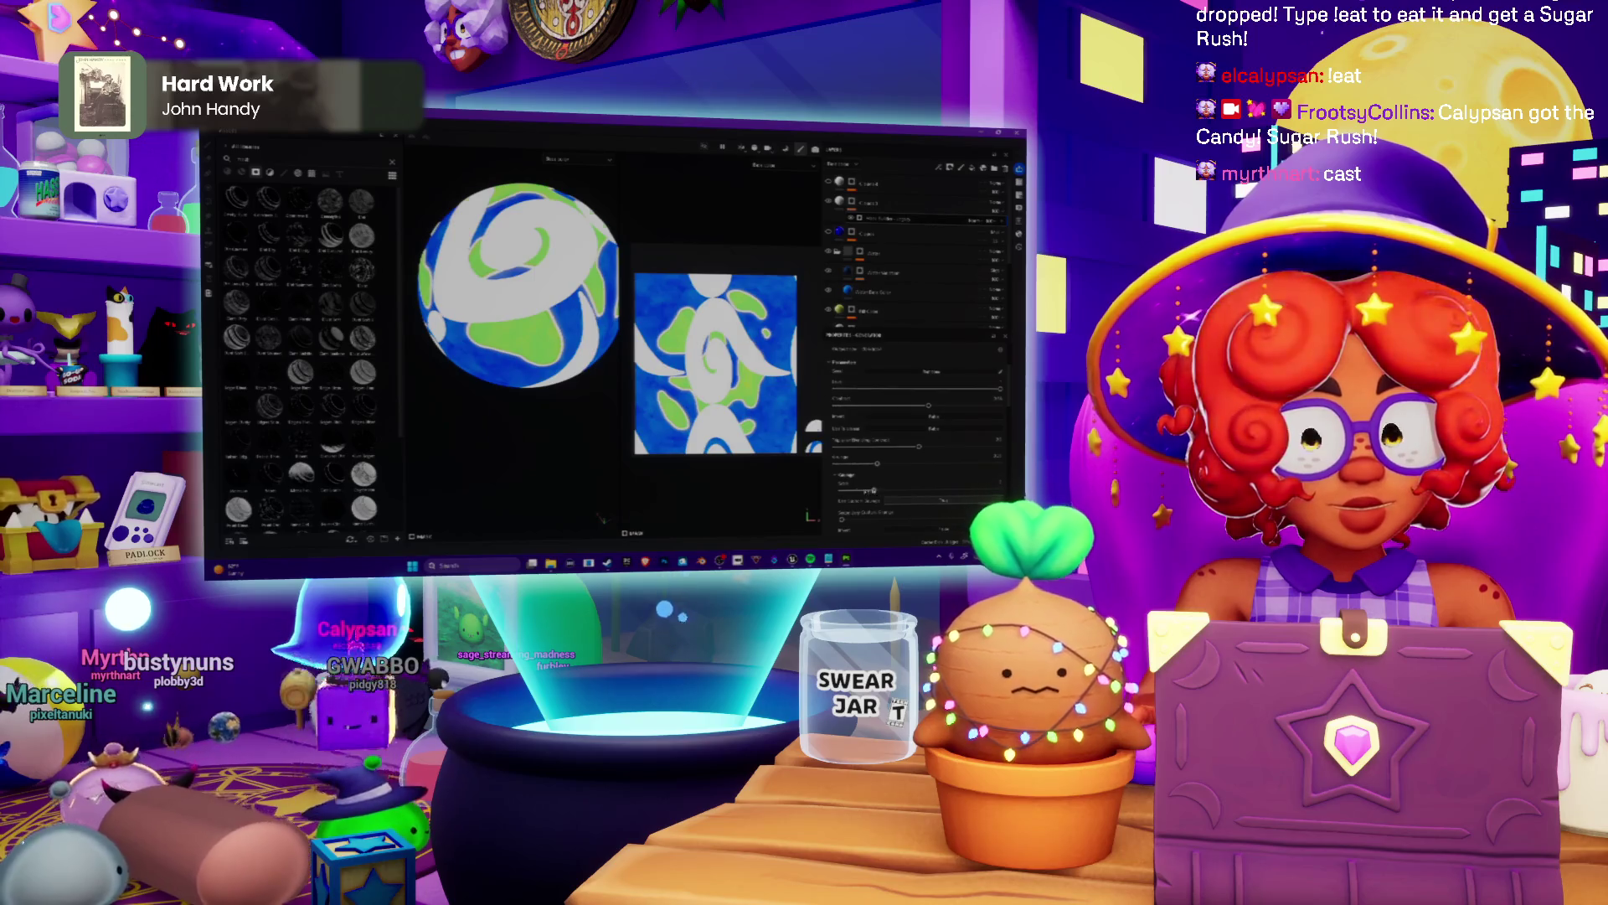
pyautogui.moveTo(875, 490); pyautogui.dragTo(951, 487)
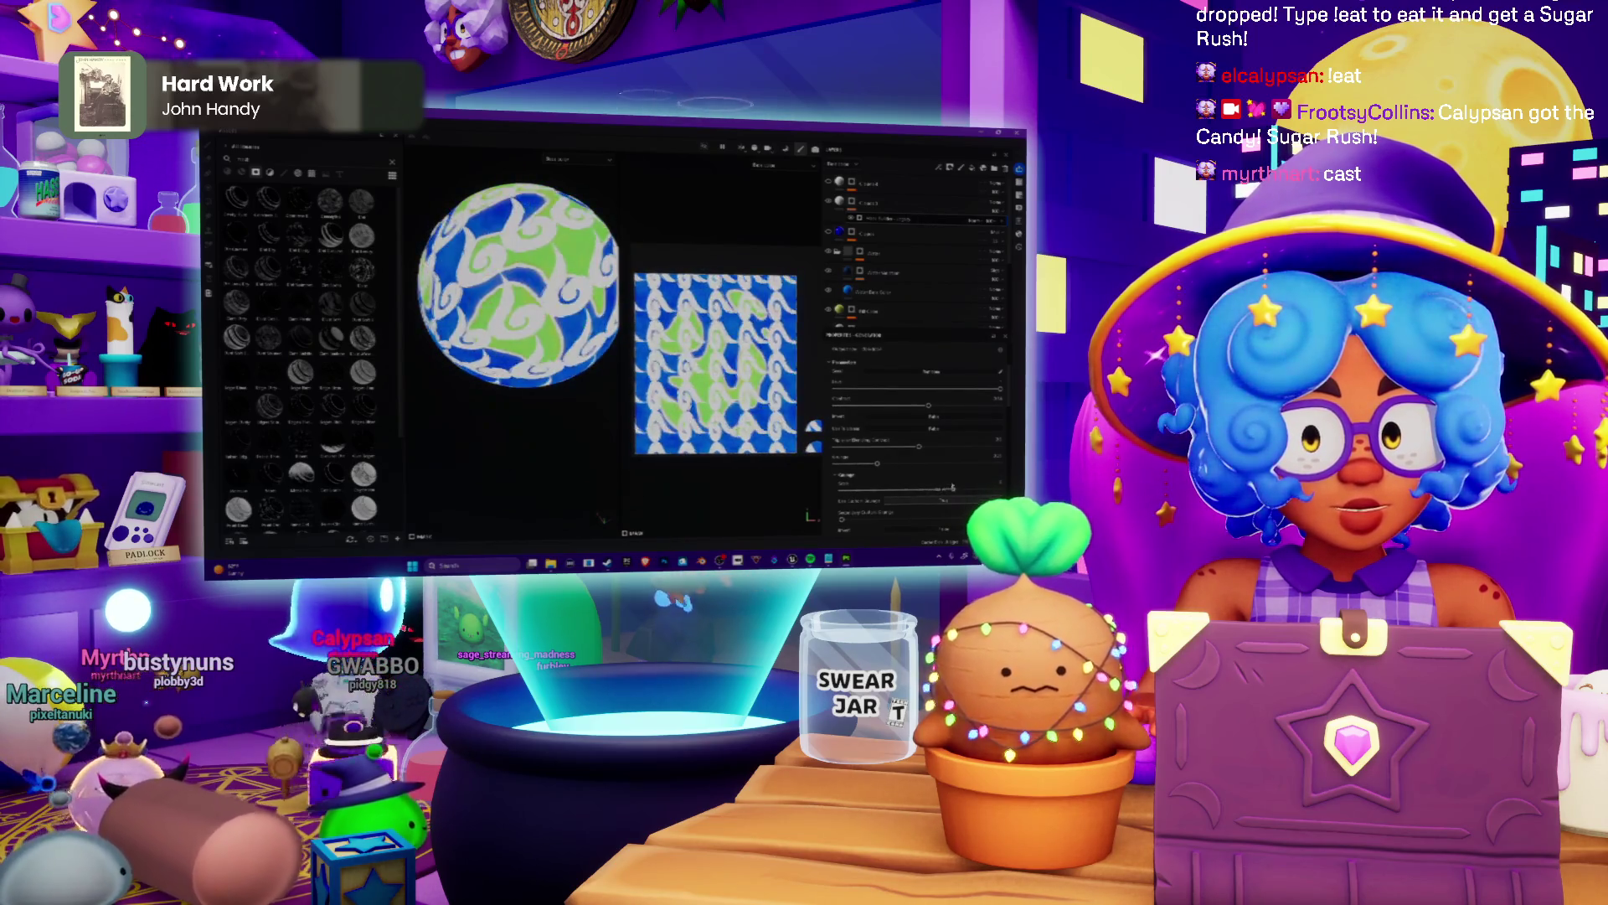
pyautogui.click(887, 500)
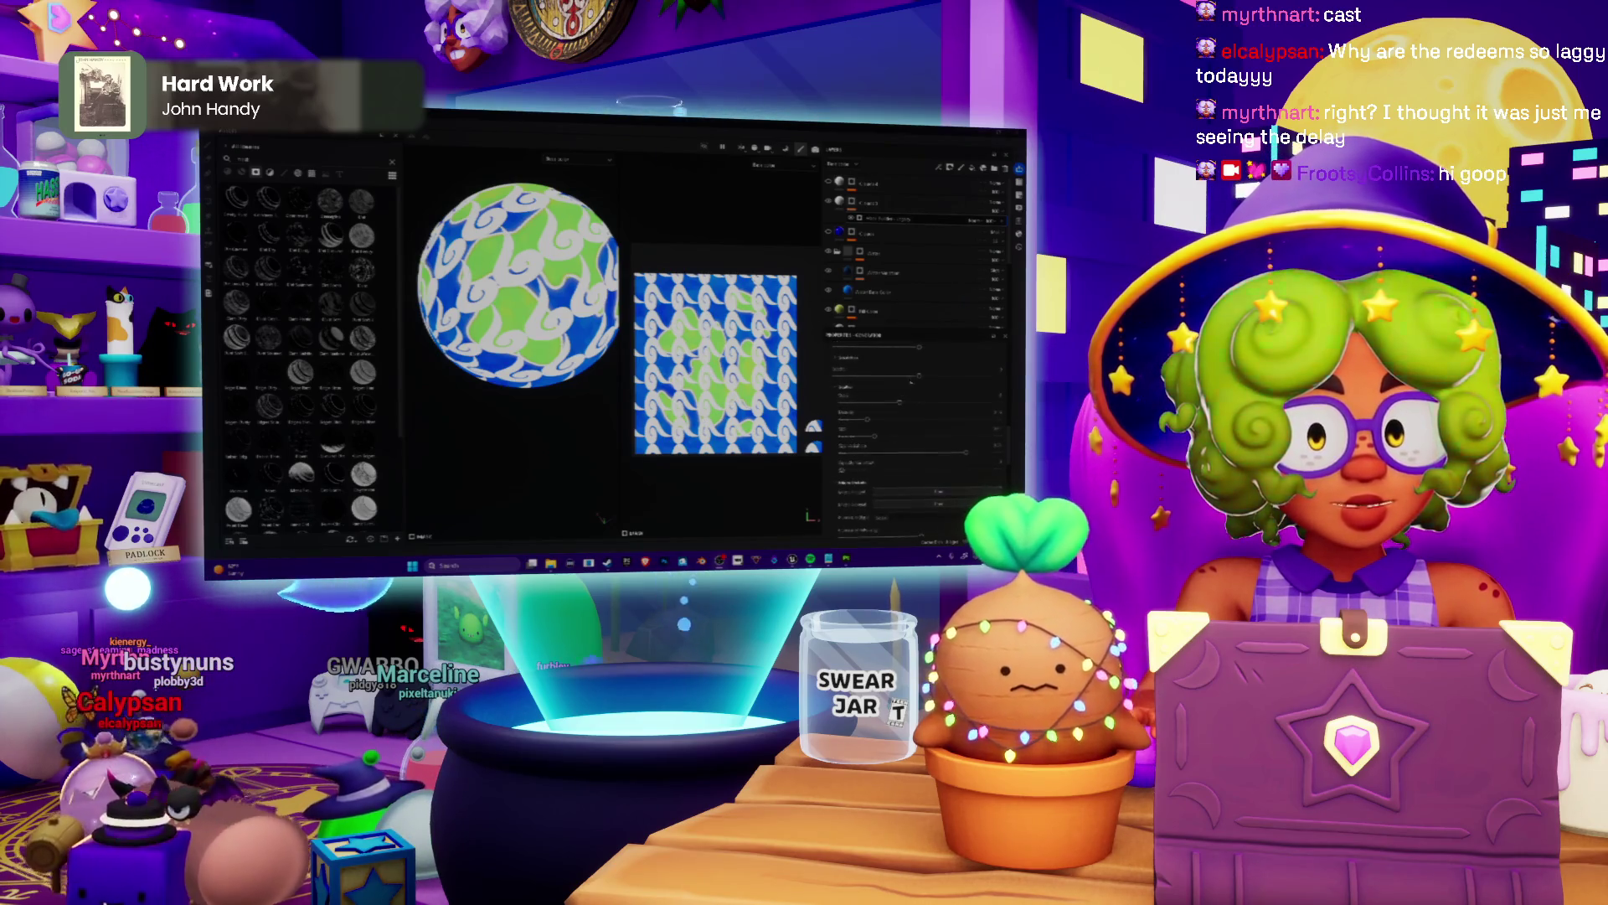
pyautogui.scroll(-1, 917, 428)
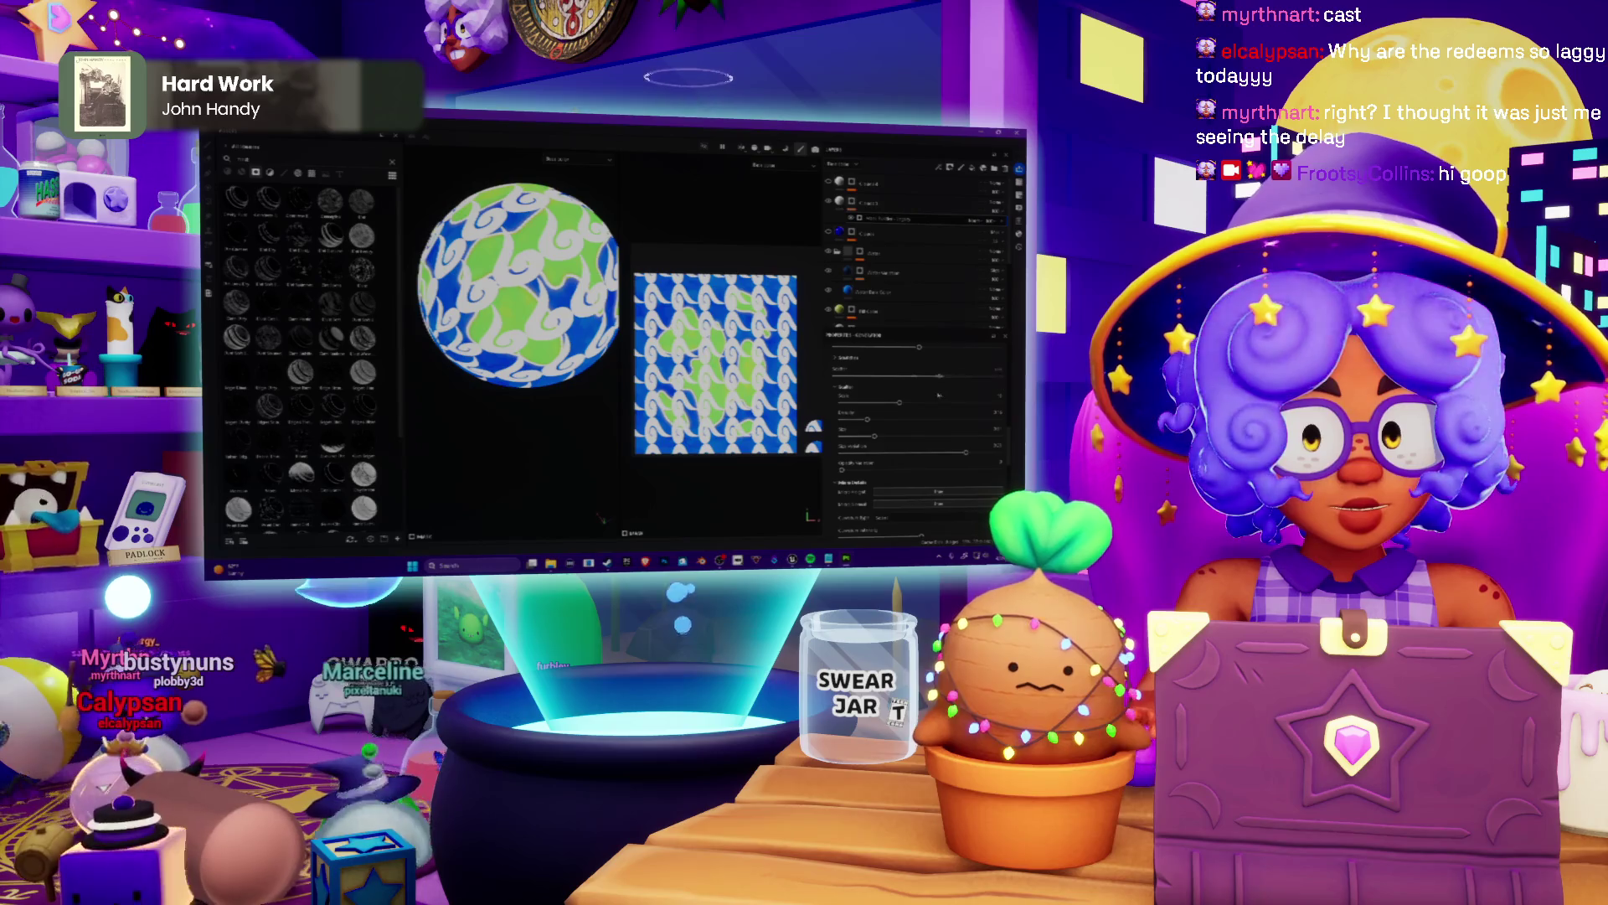
pyautogui.scroll(-2, 917, 427)
pyautogui.scroll(-2, 918, 427)
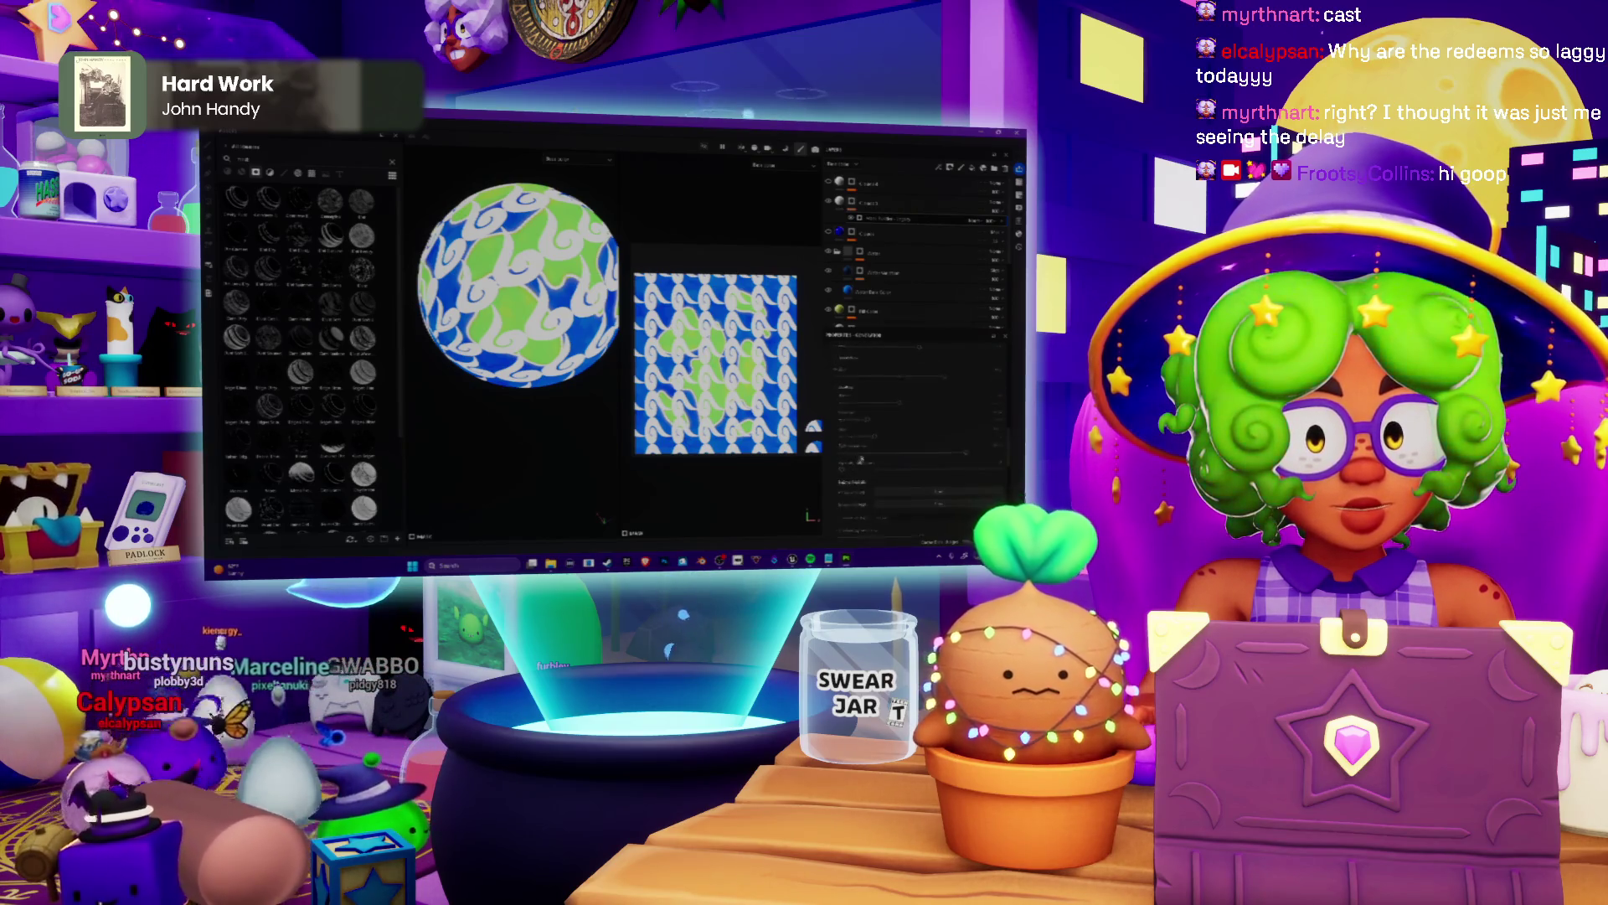
pyautogui.scroll(2, 917, 427)
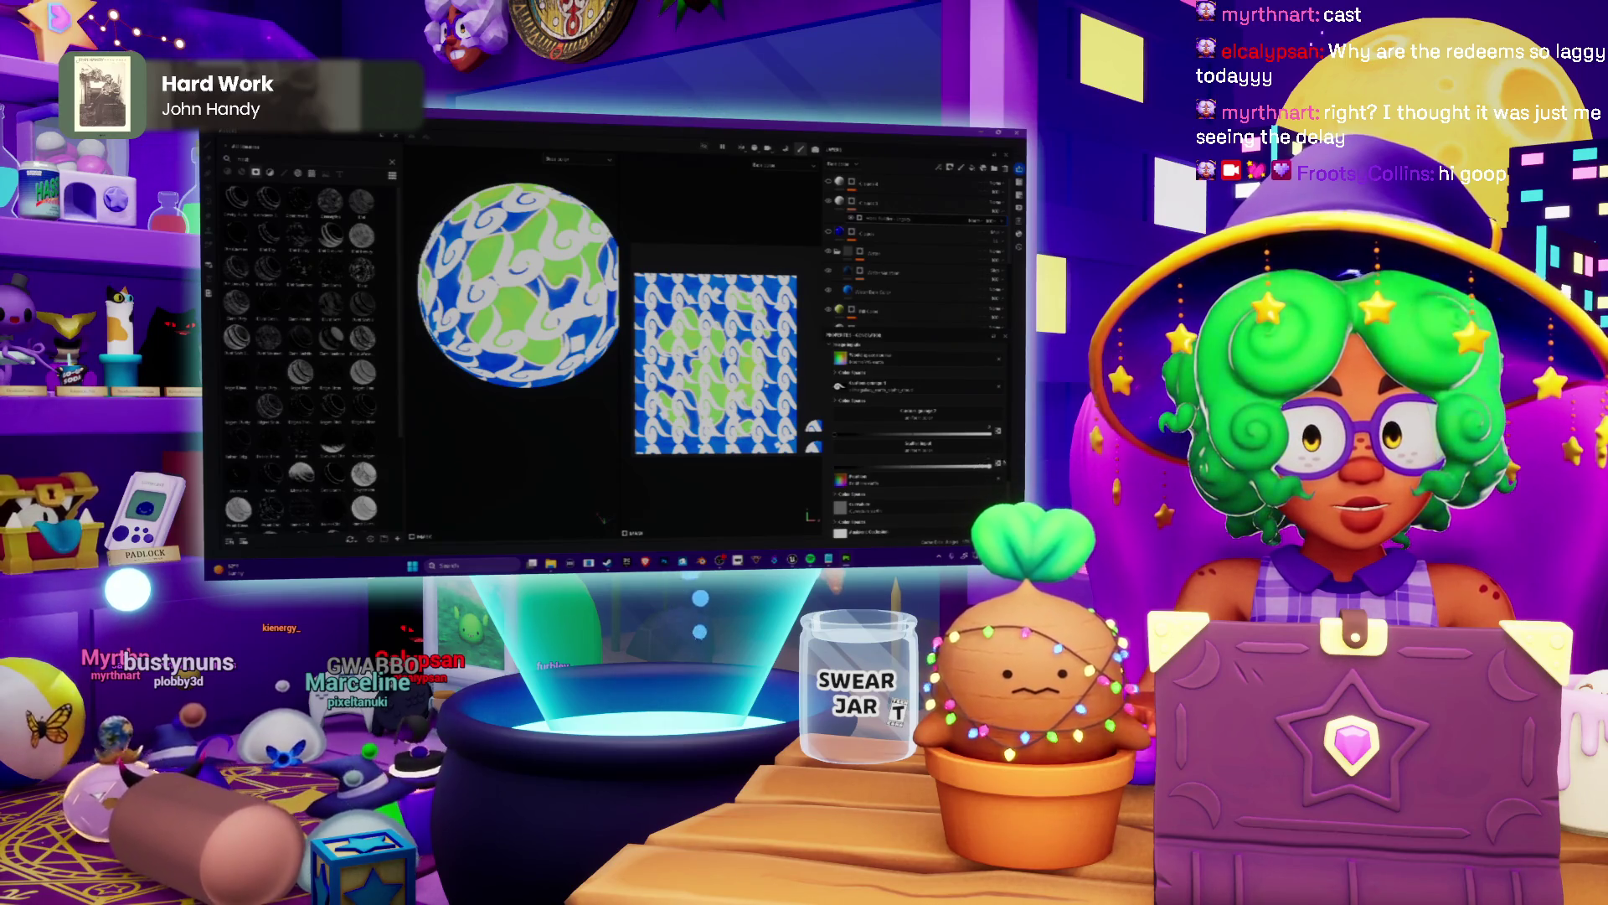
pyautogui.scroll(2, 516, 326)
pyautogui.moveTo(477, 326); pyautogui.dragTo(553, 326)
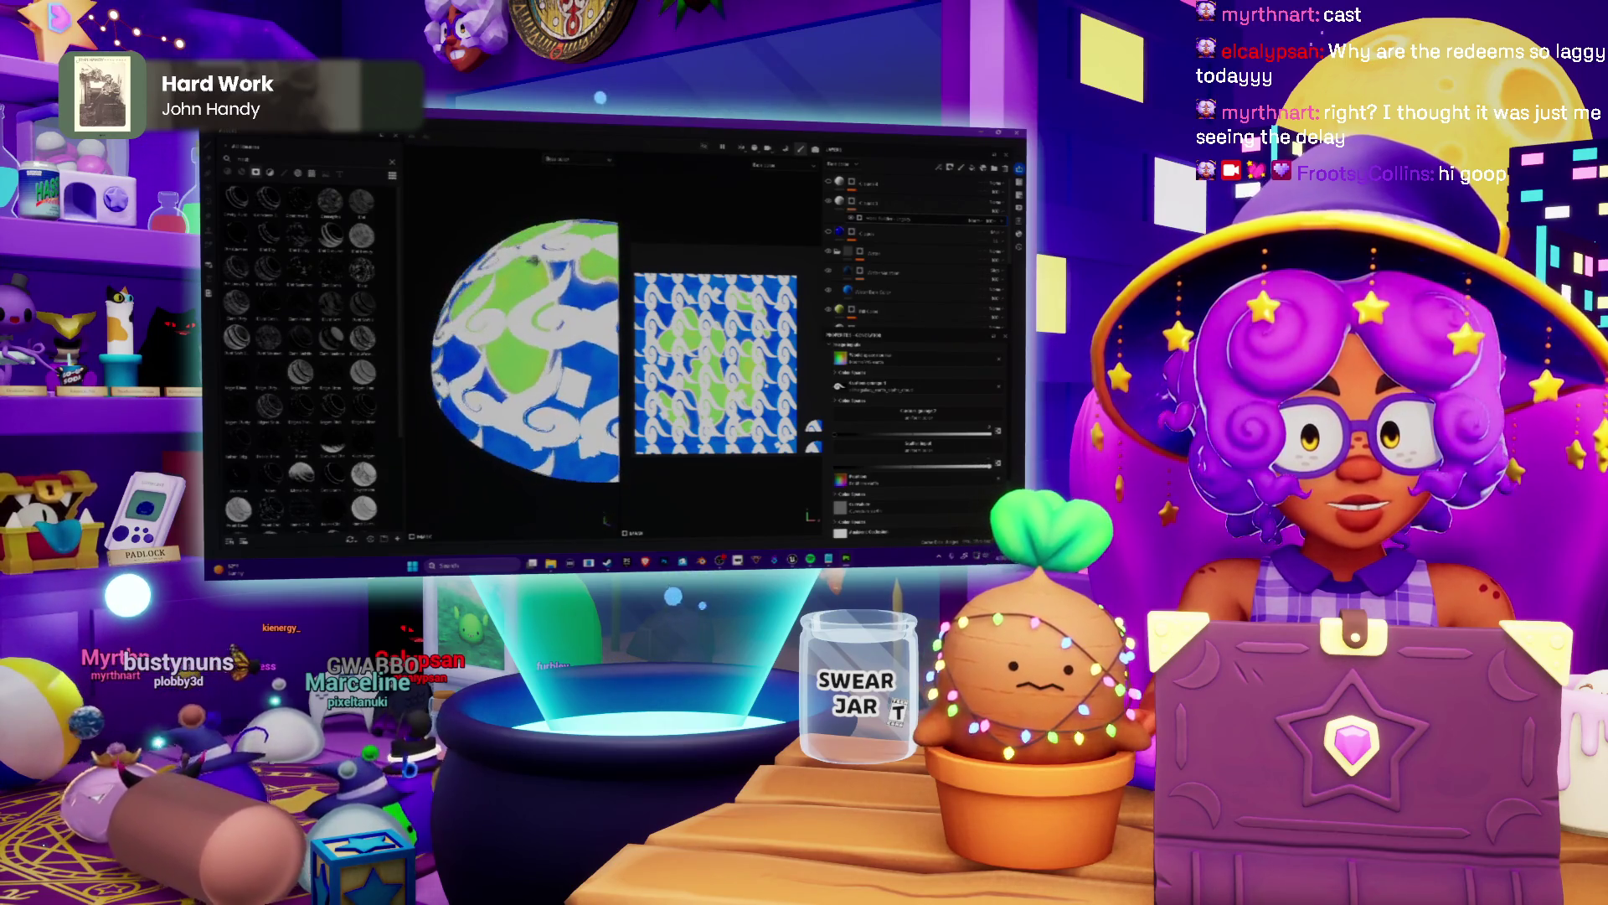
pyautogui.scroll(-3, 900, 465)
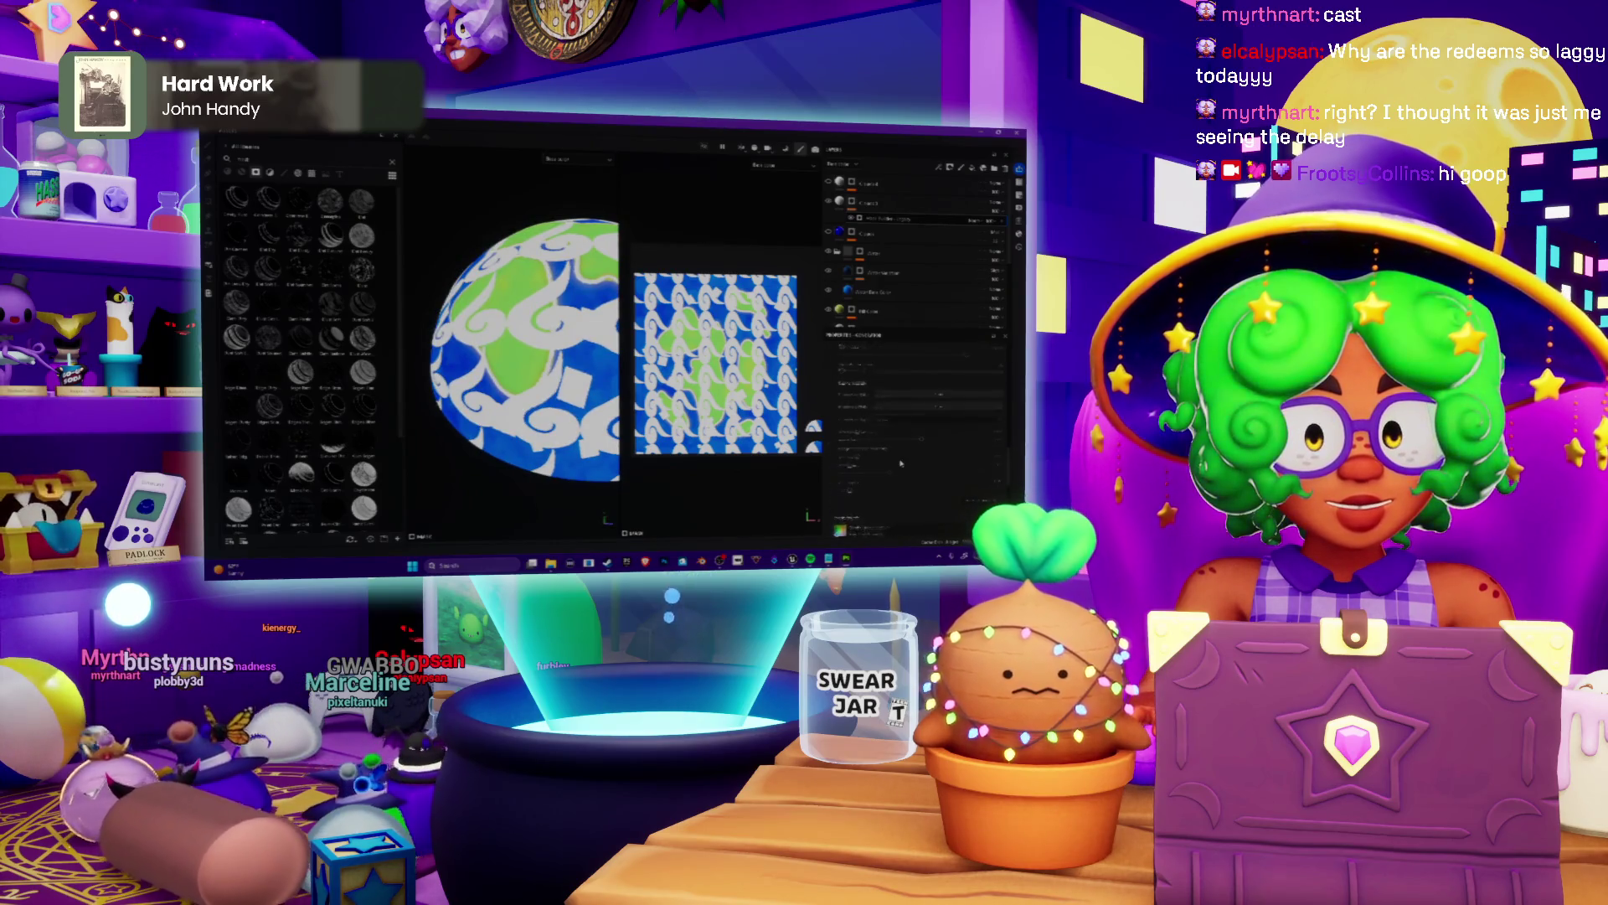
pyautogui.scroll(-2, 899, 464)
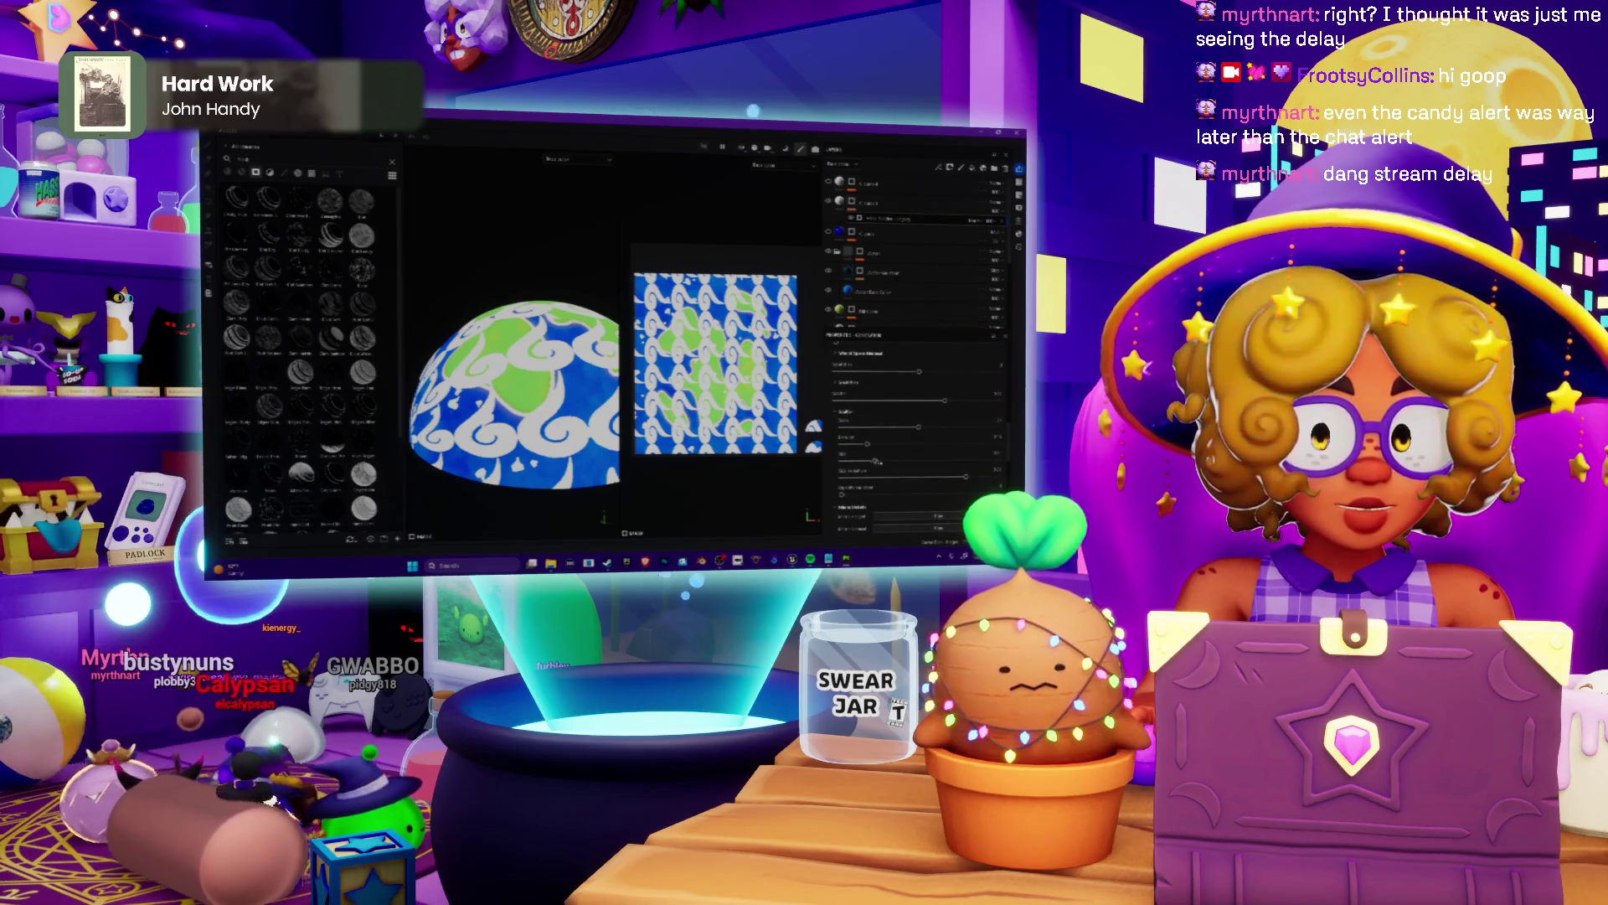
# Lower the swirl Tiling so the swirls appear larger, then minimize Painter to the desktop.
pyautogui.moveTo(876, 463); pyautogui.dragTo(934, 460)
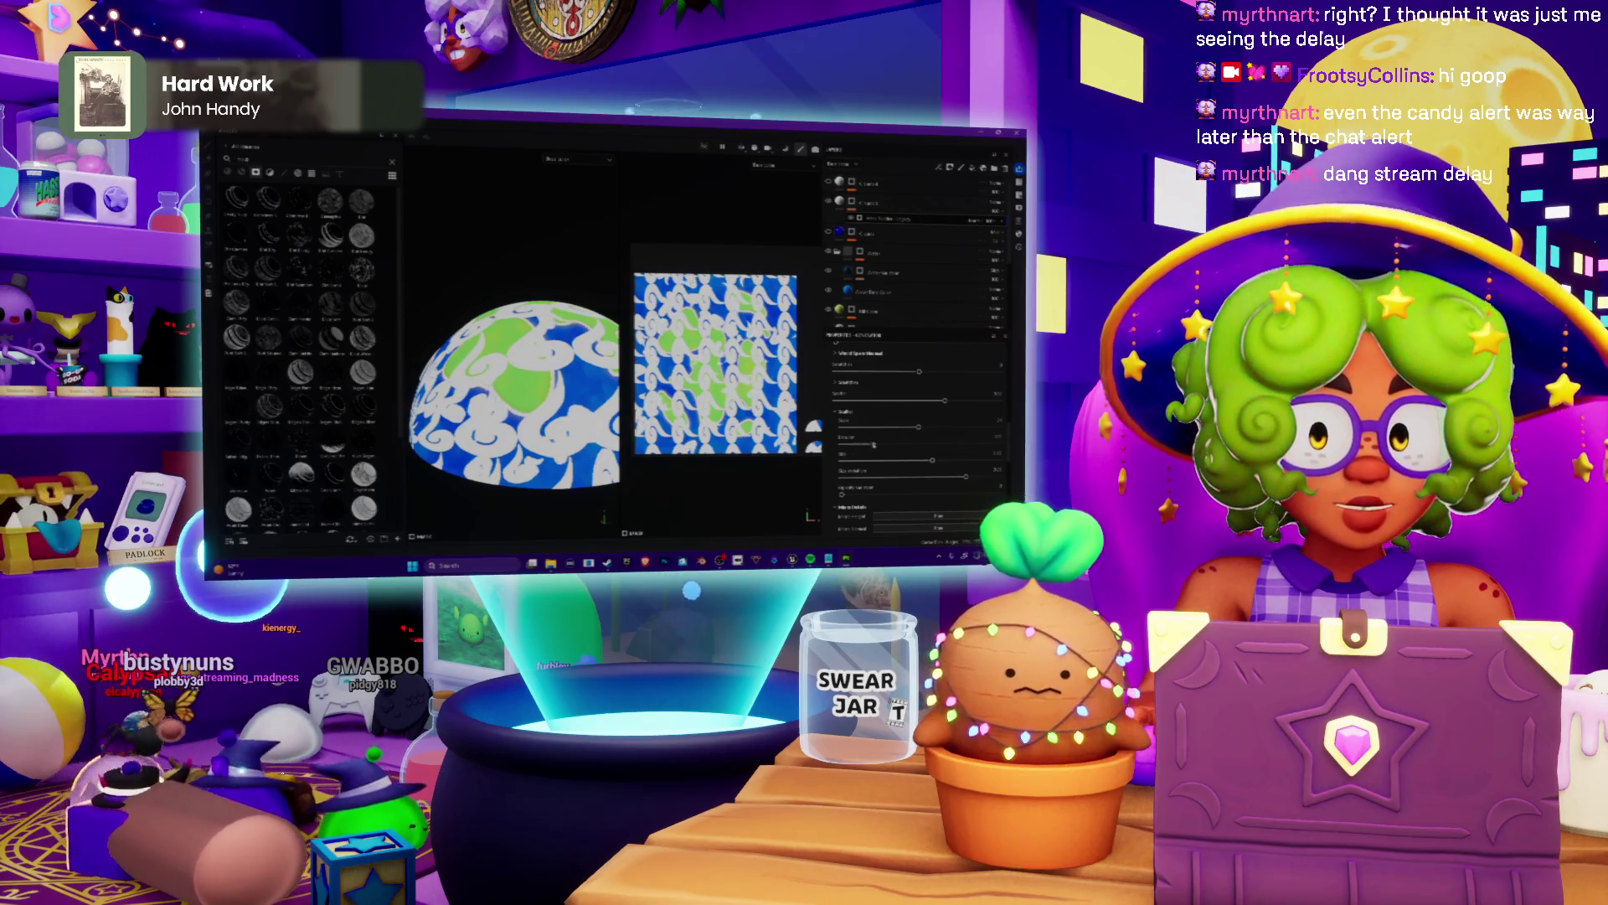
pyautogui.click(880, 409)
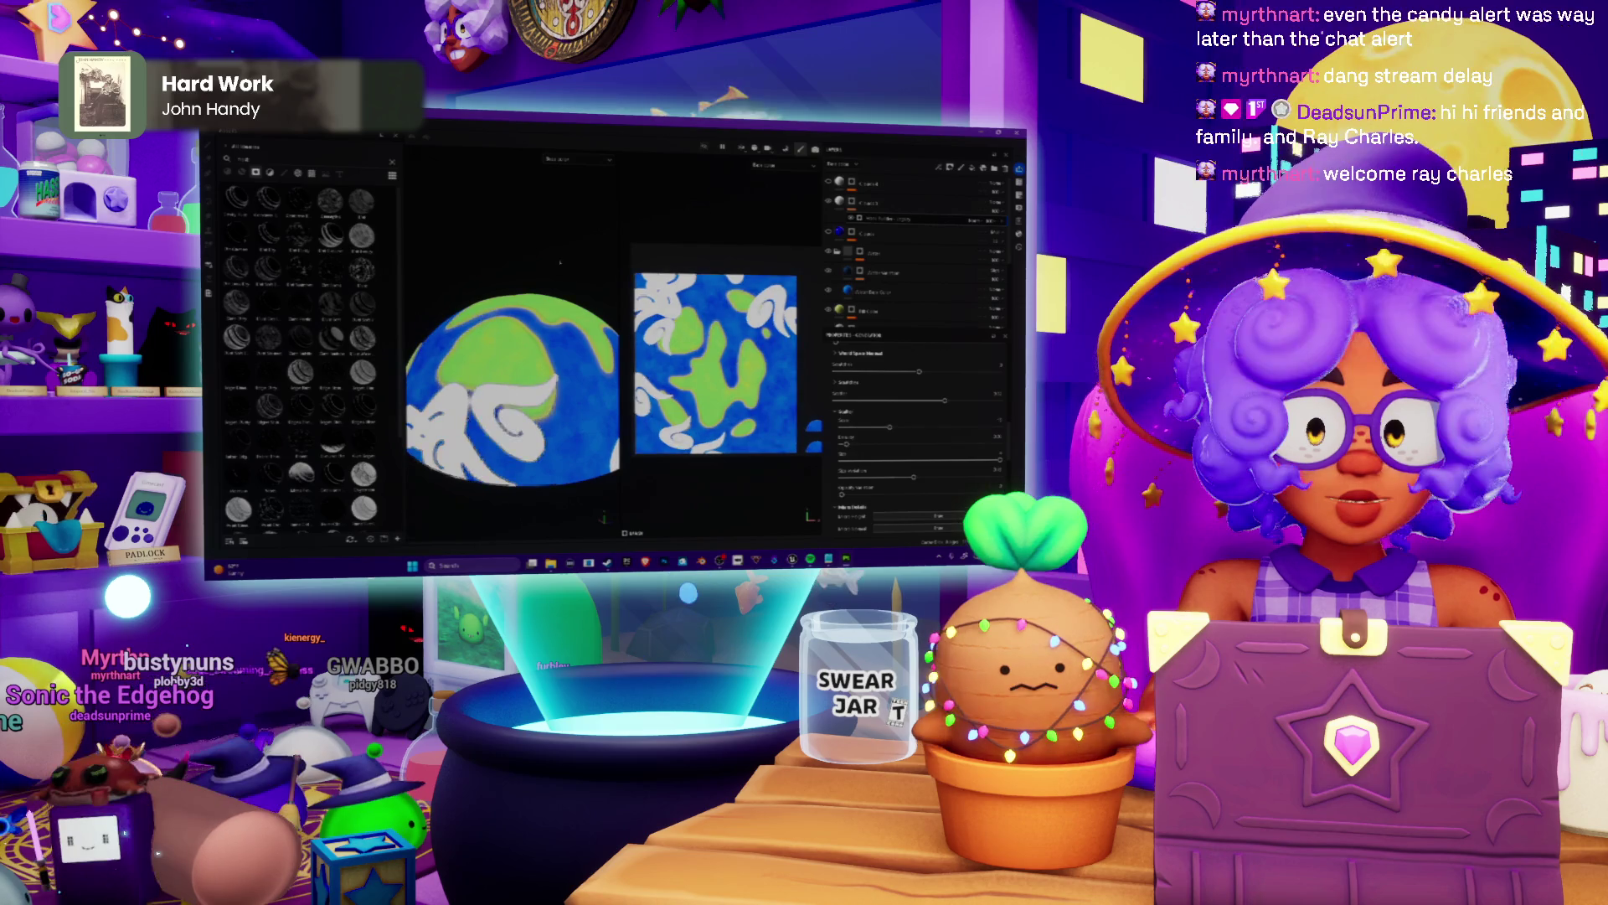
pyautogui.scroll(-3, 516, 377)
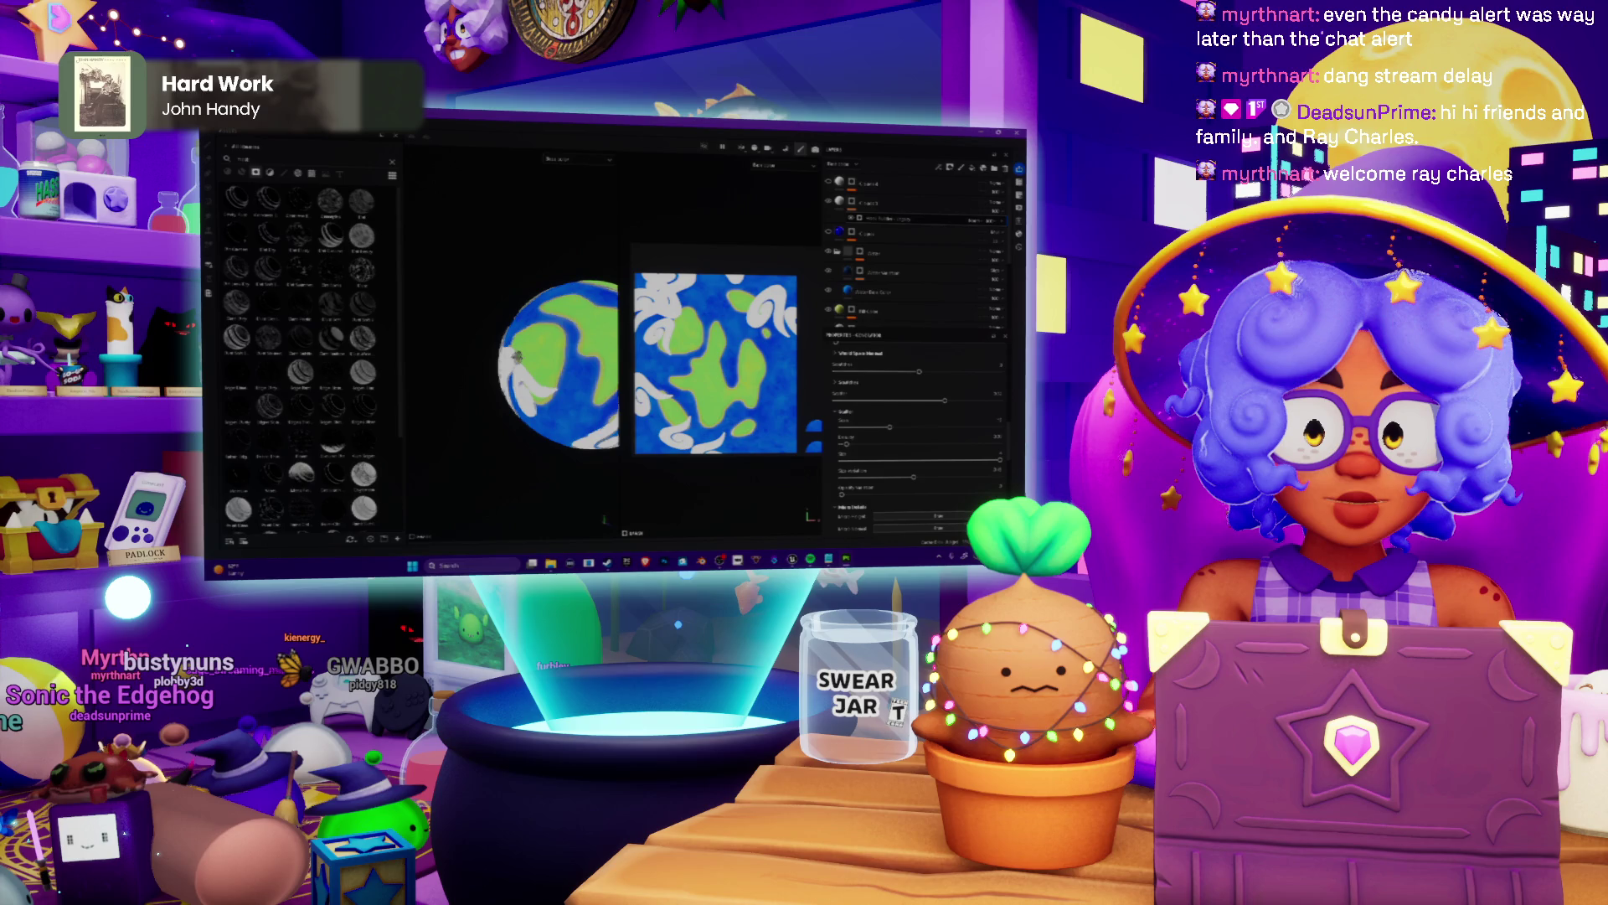
pyautogui.press('super+d')
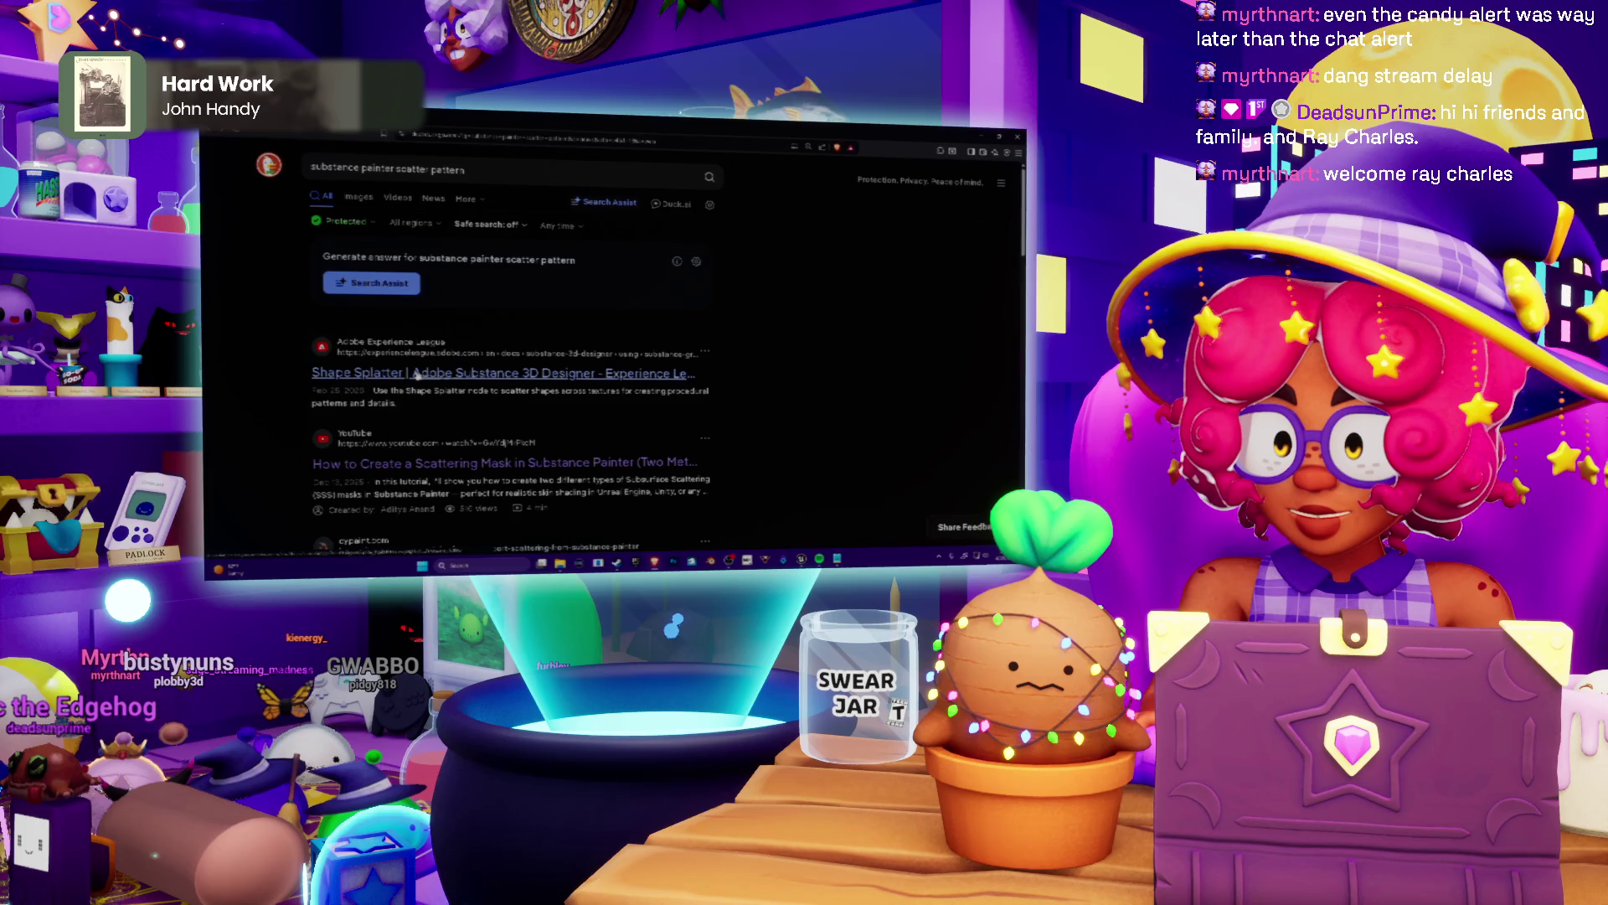
# Trim the scatter pattern search, check the Reddit repeating-patterns post, then switch to the Chill Stream Tunes playlist.
pyautogui.click(377, 168)
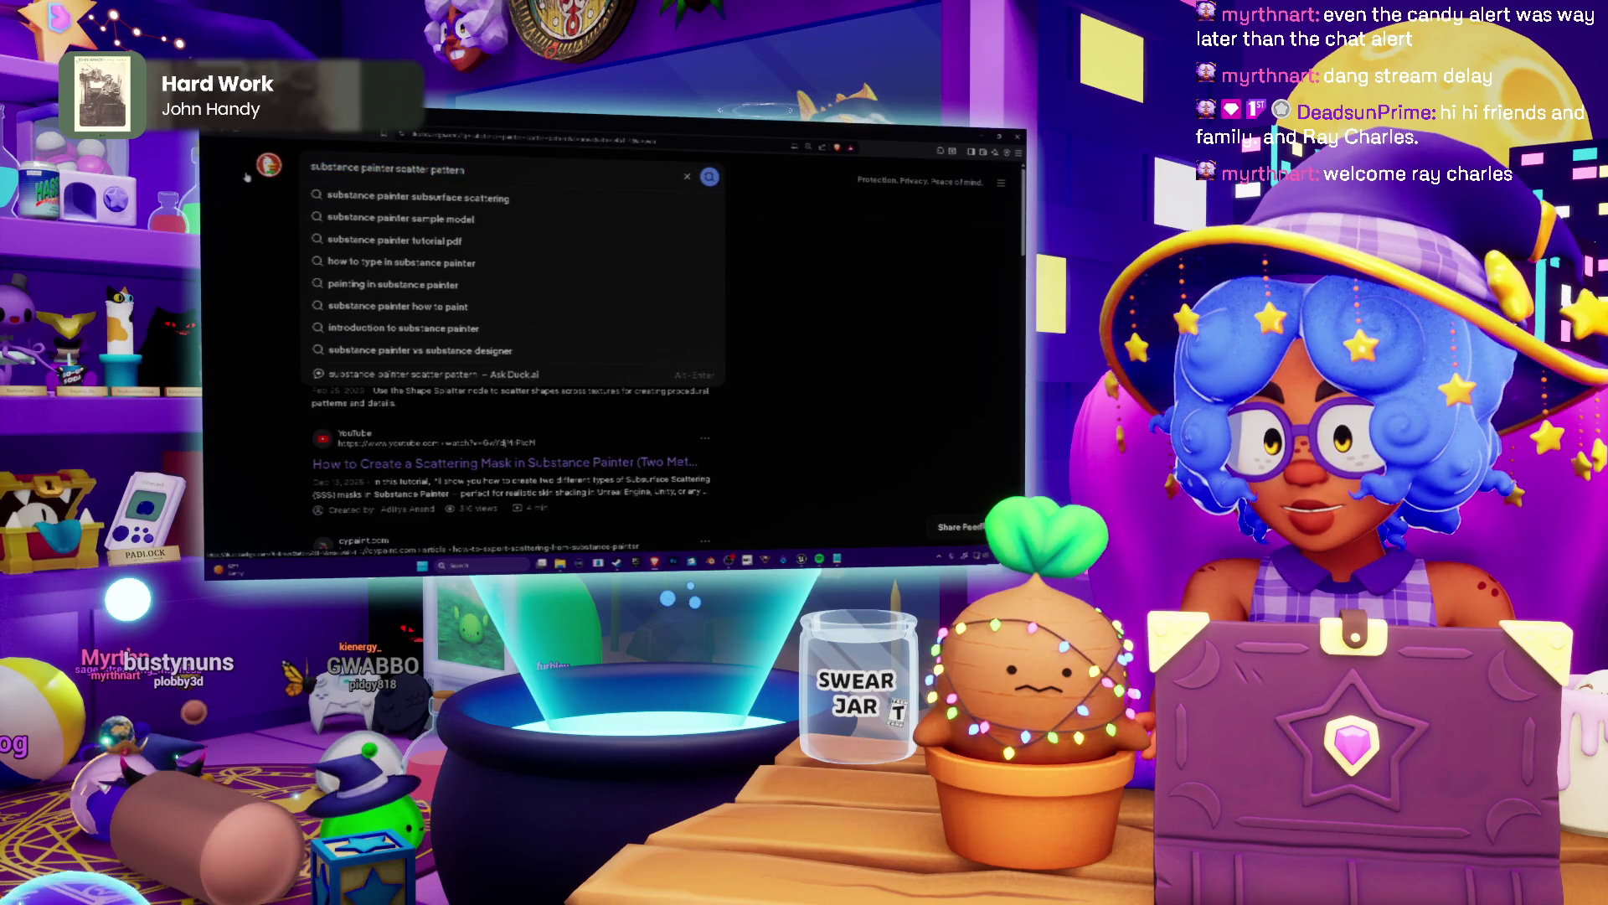
pyautogui.press('BackSpace')
pyautogui.press('BackSpace')
pyautogui.press('BackSpace')
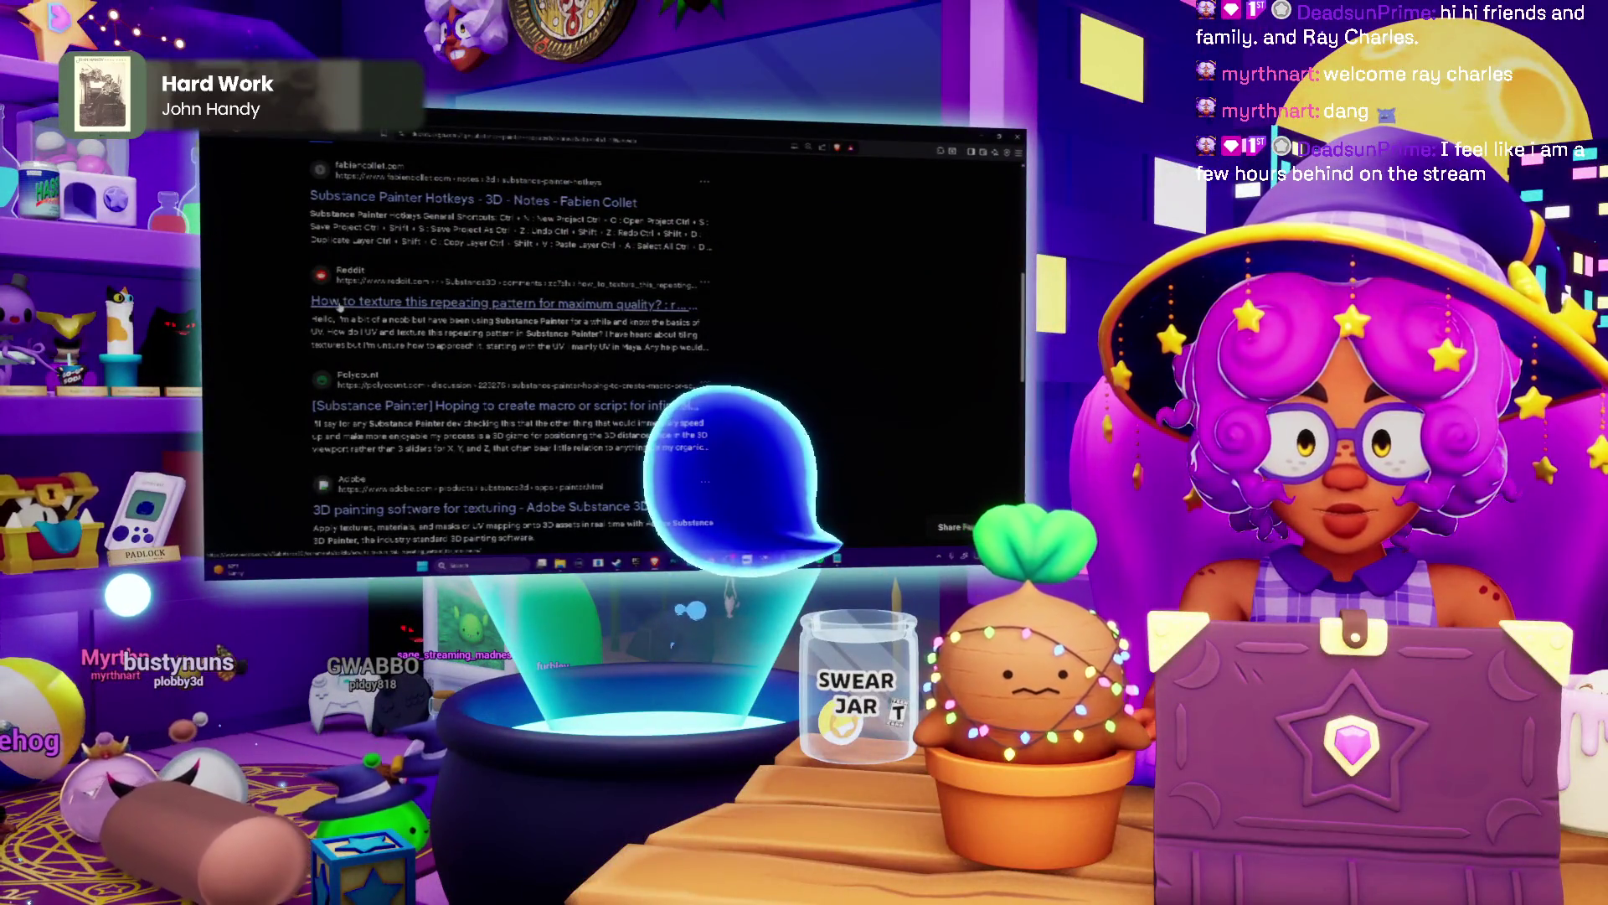
pyautogui.click(329, 304)
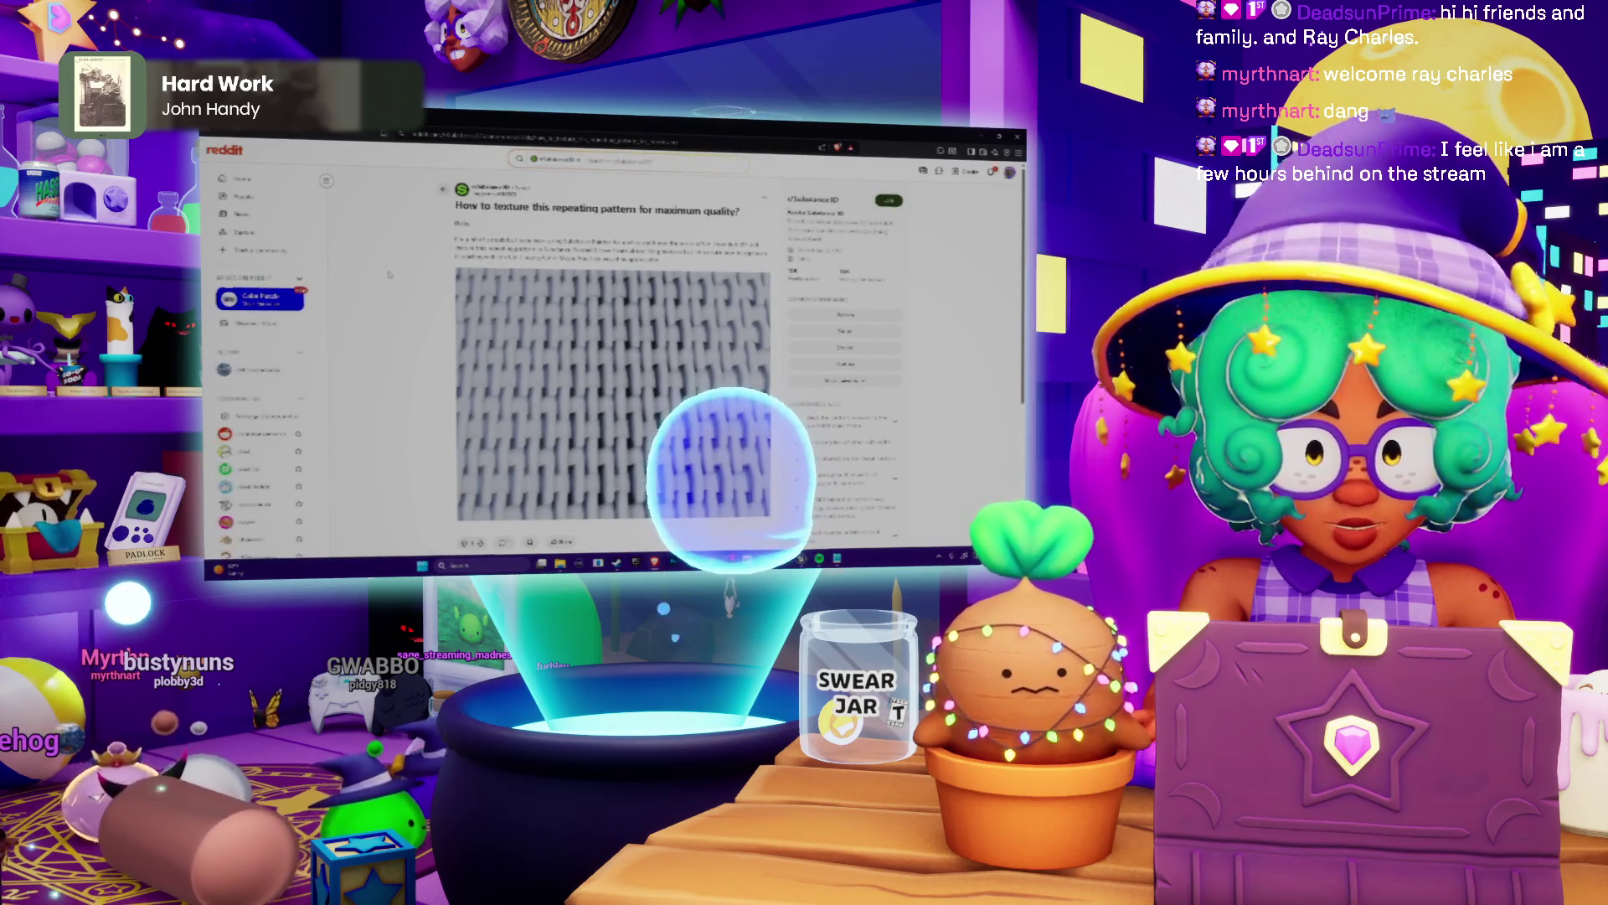
pyautogui.scroll(-5, 388, 271)
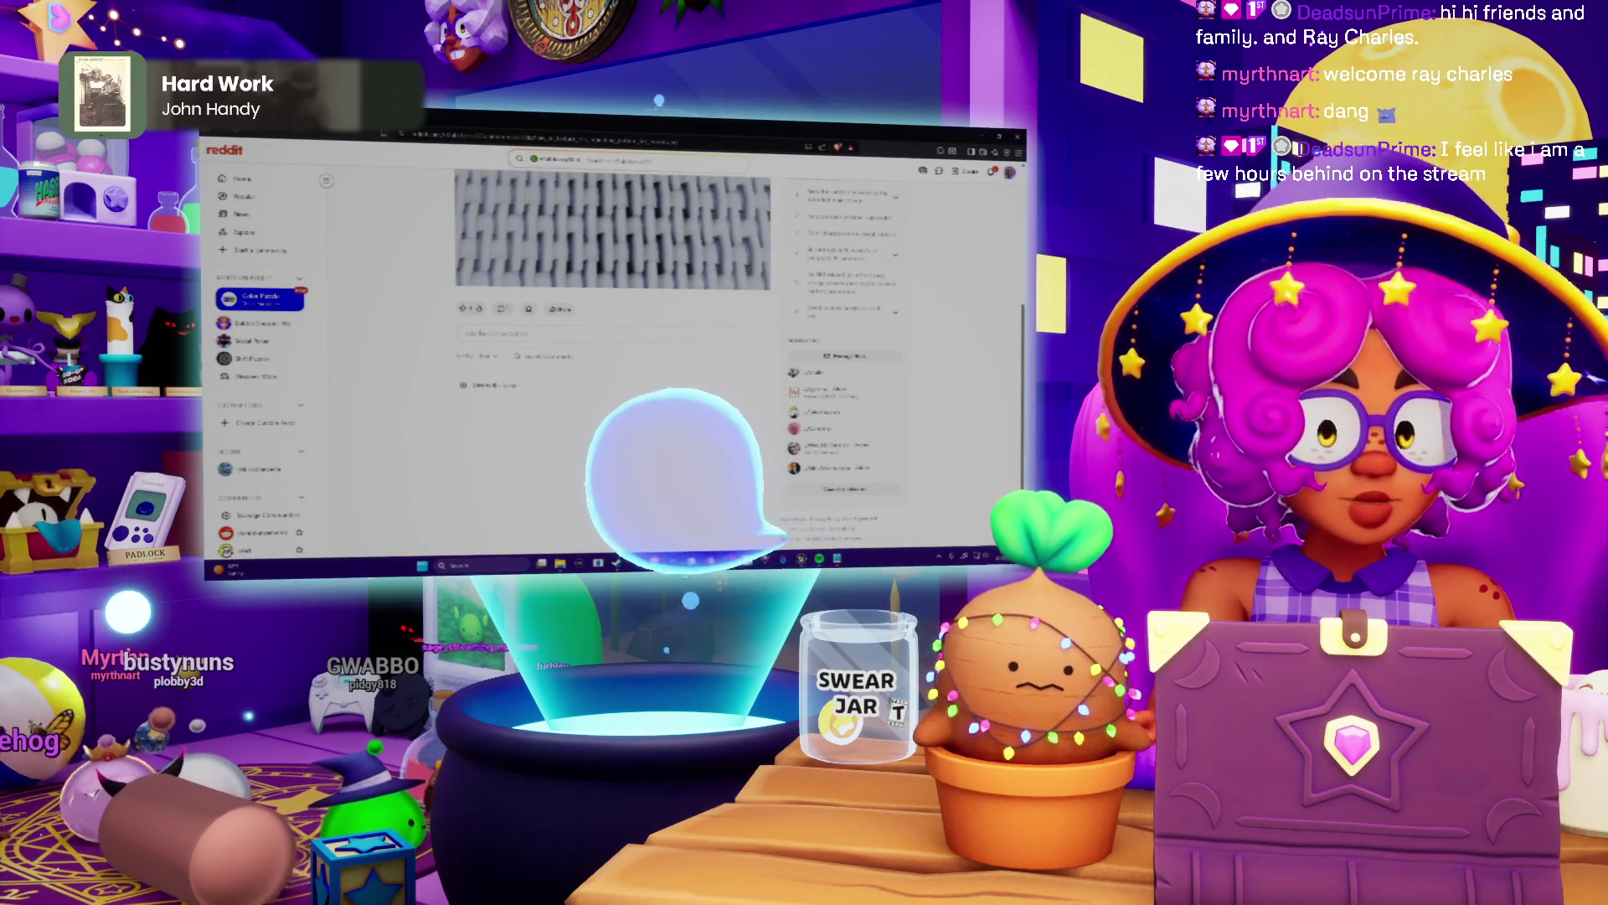
pyautogui.hotkey('alt', 'Left')
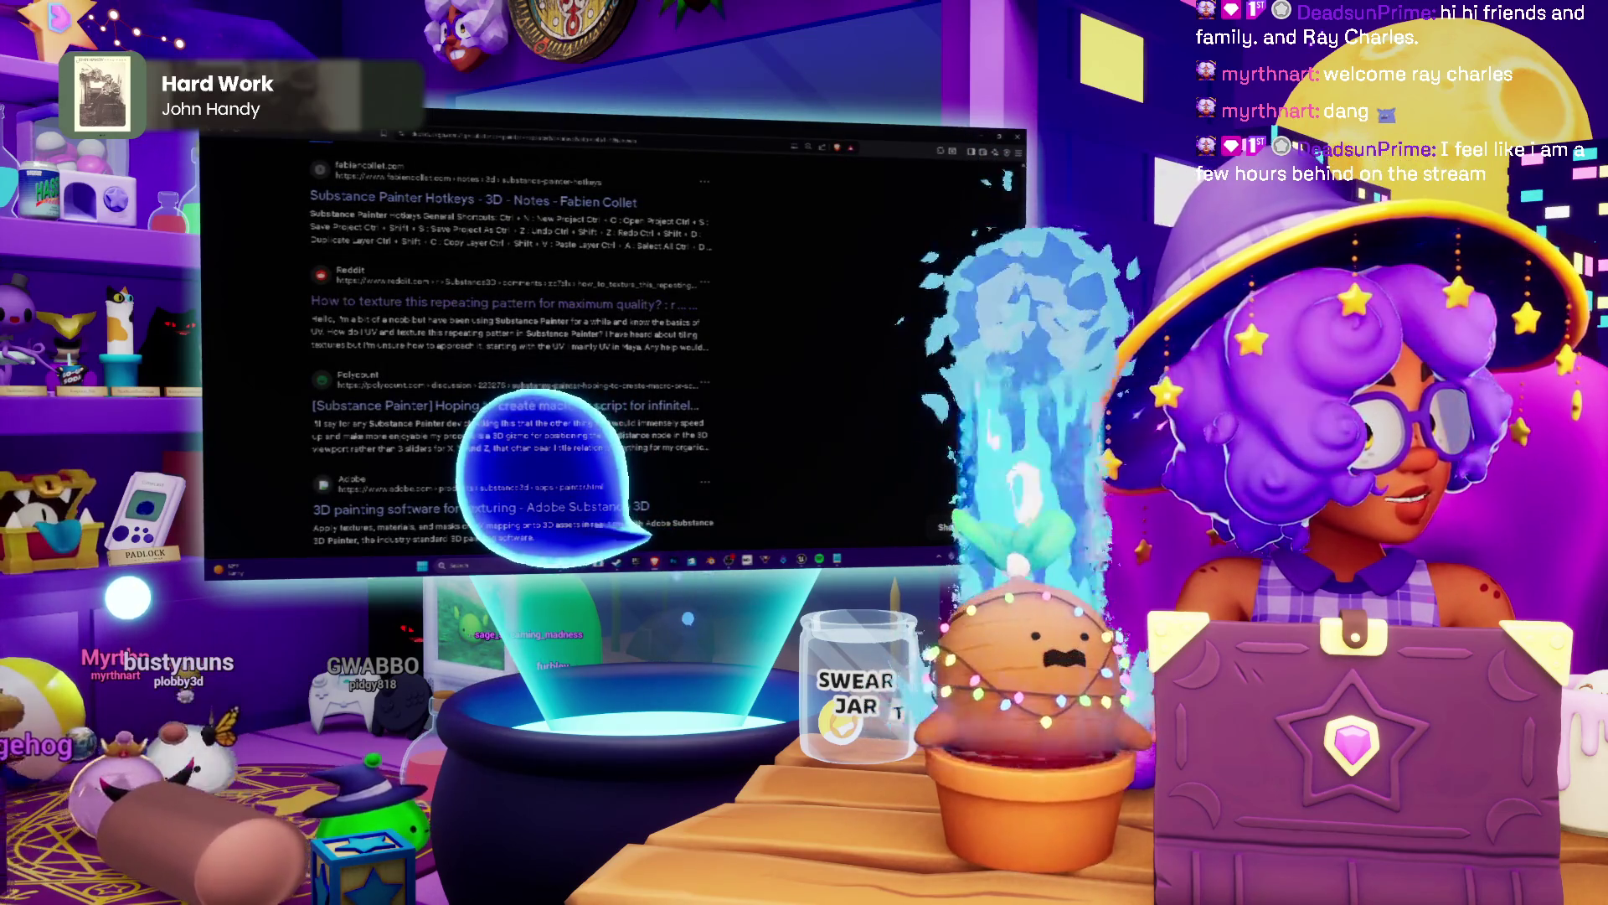
pyautogui.hotkey('alt', 'Tab')
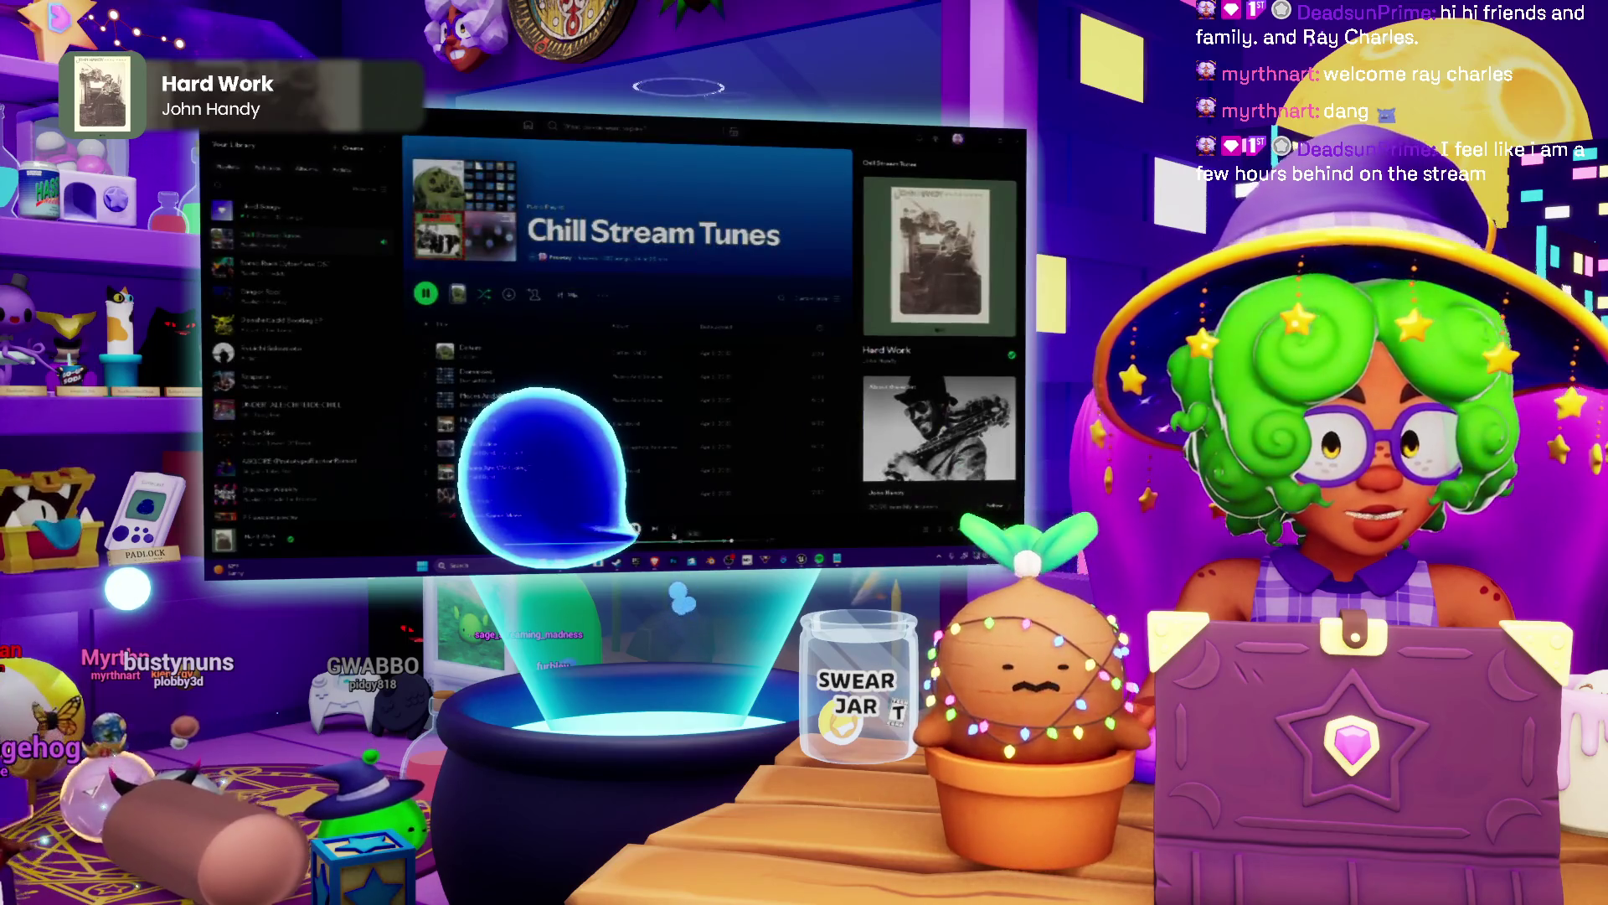
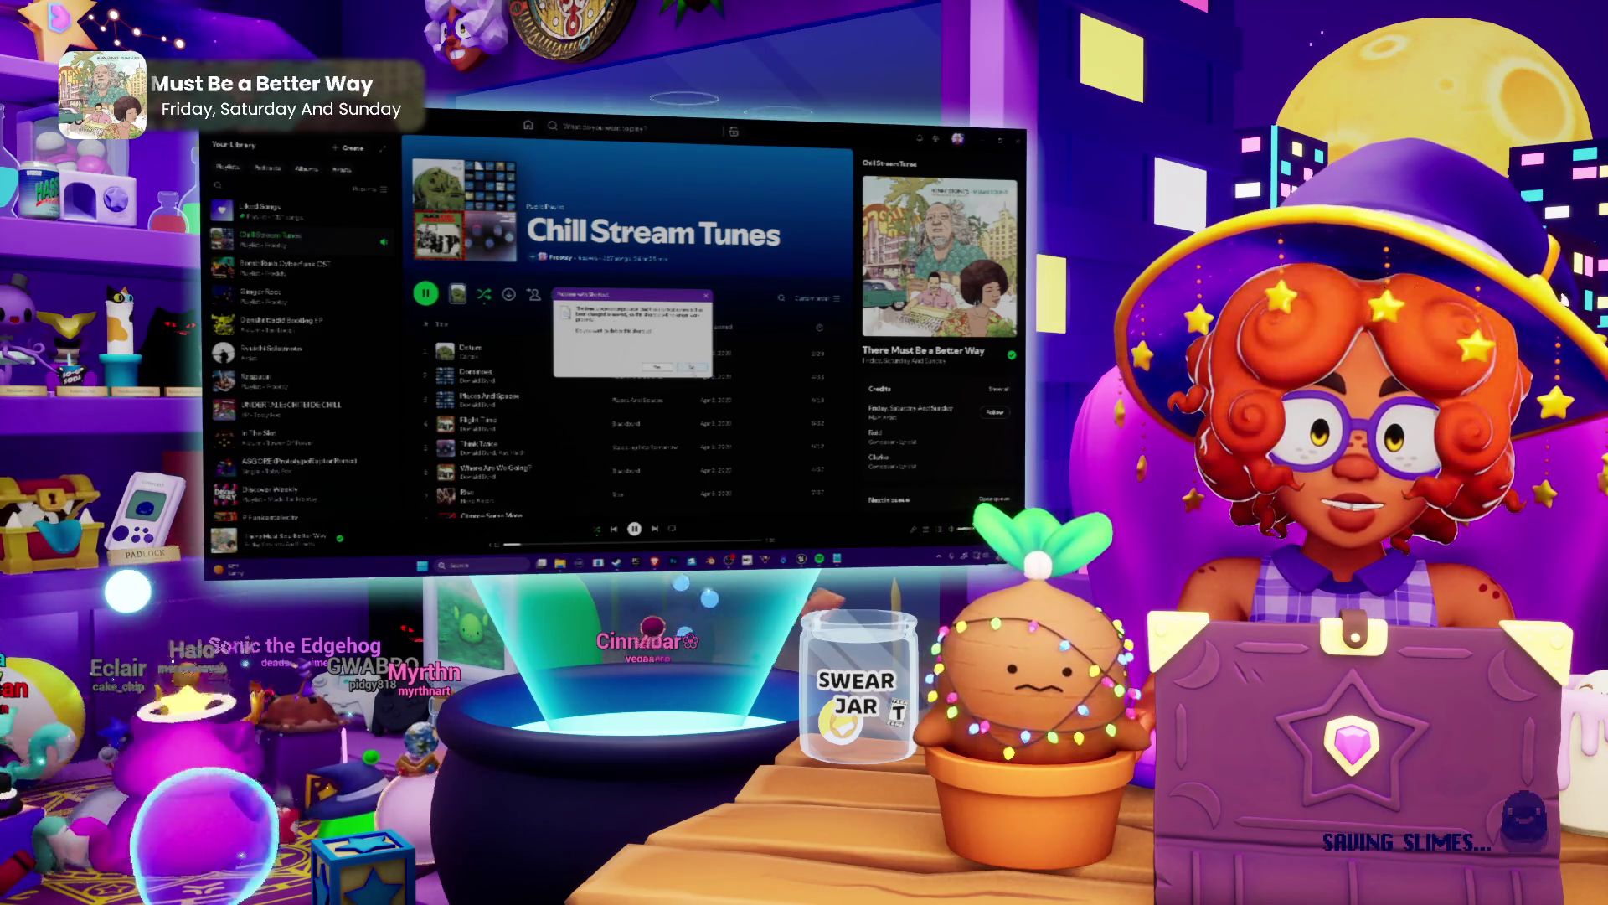
# Dismiss the Spotify dialog and switch over to the Steam window.
pyautogui.press('Return')
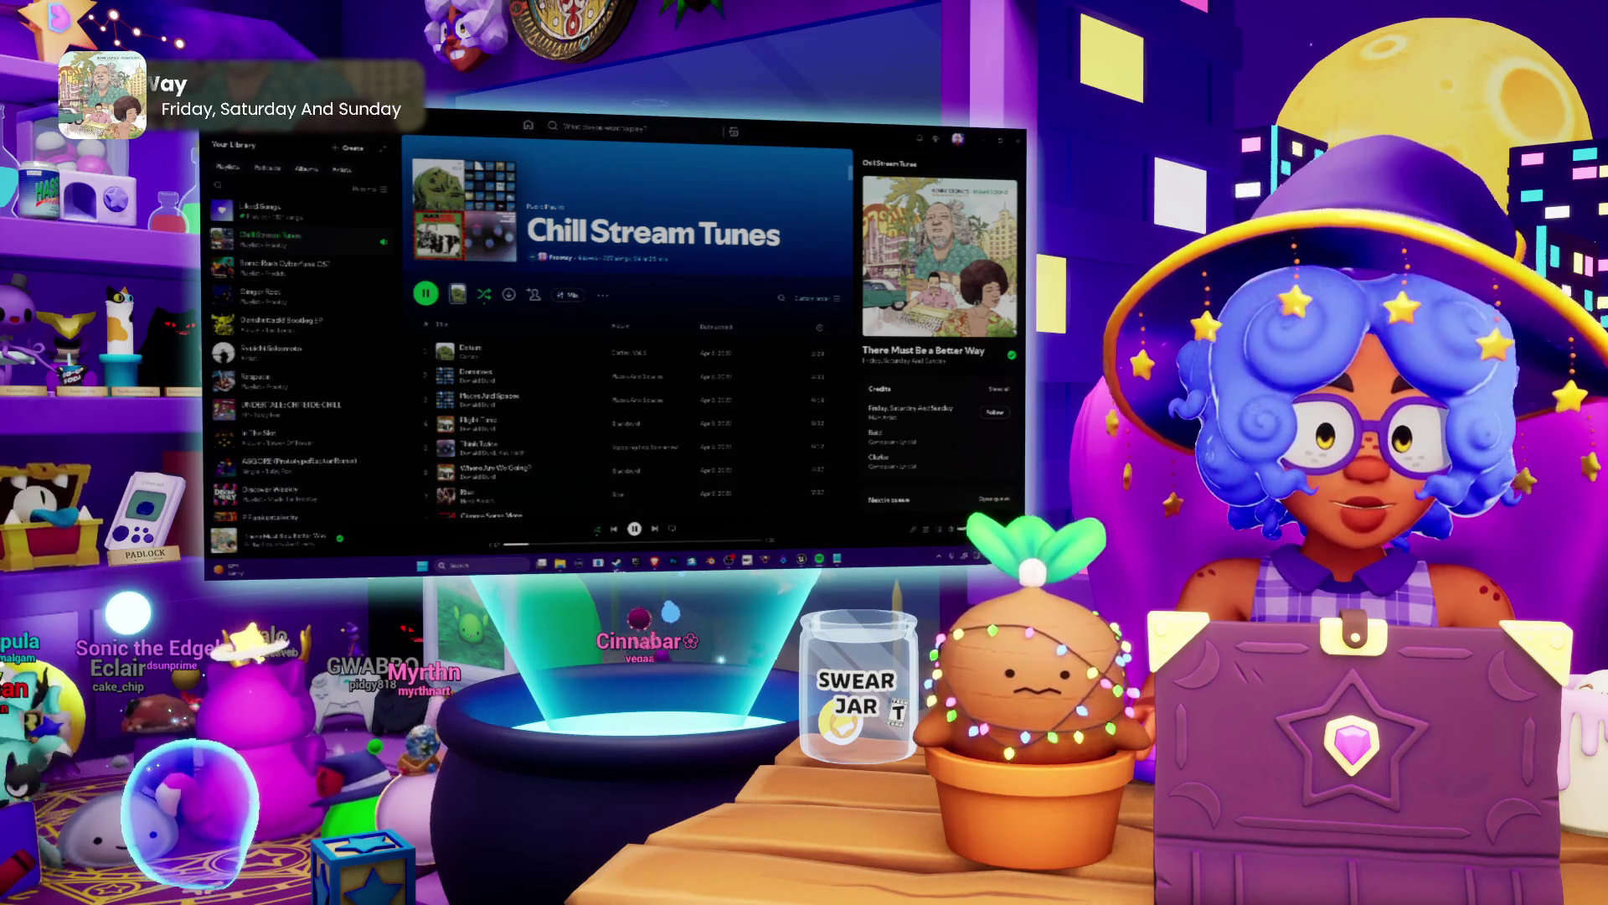
pyautogui.hotkey('alt', 'Tab')
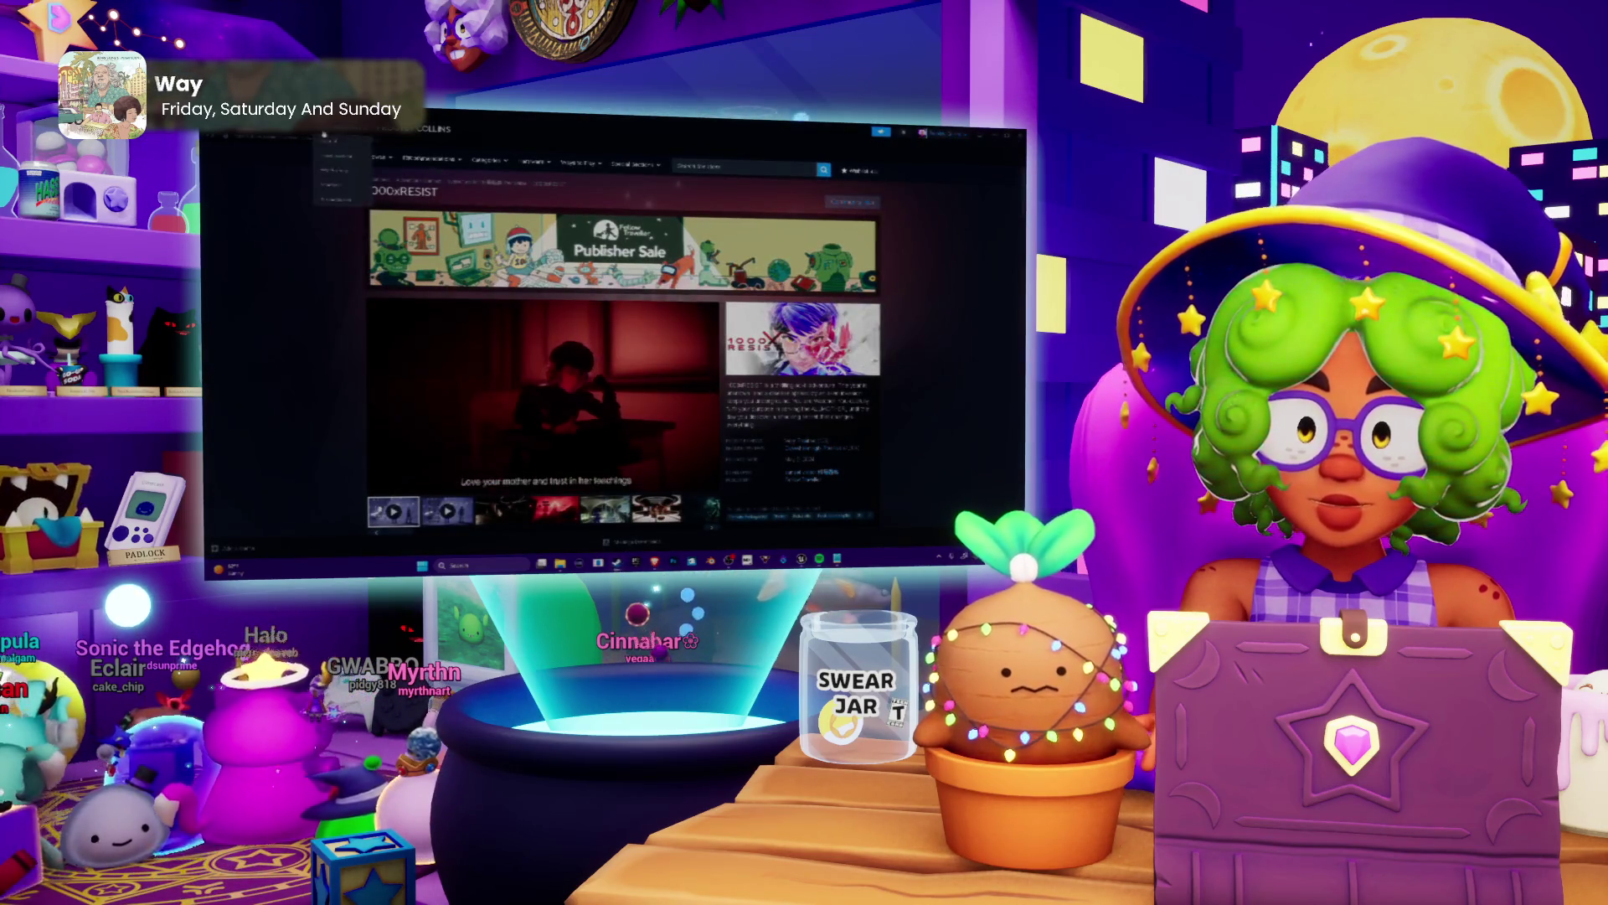
pyautogui.hotkey('alt', 'Tab')
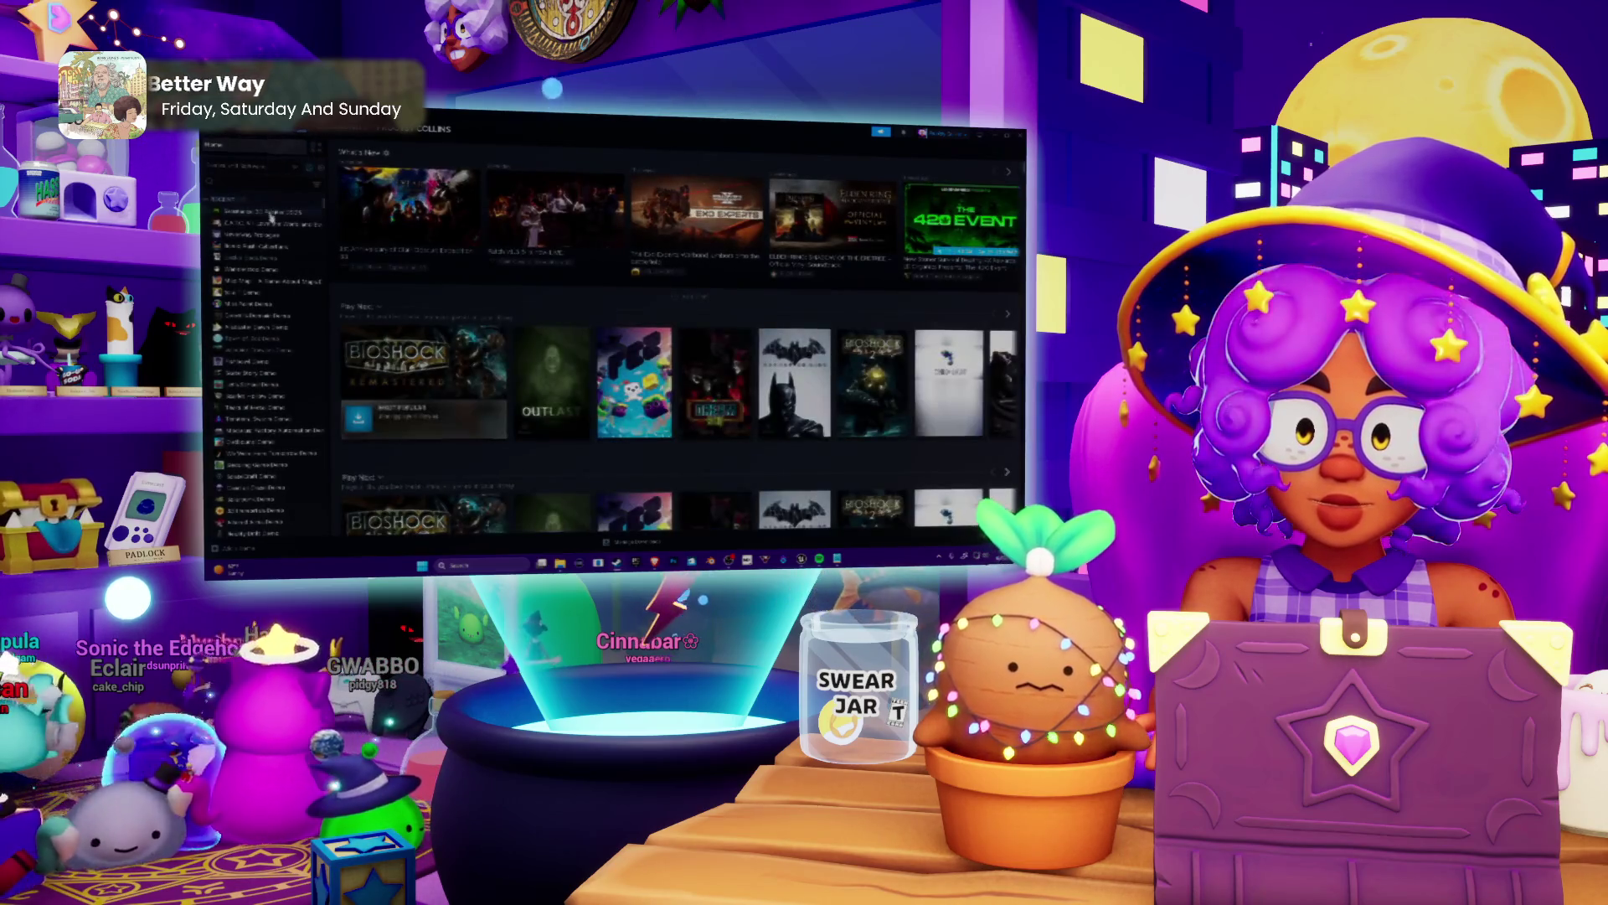
# Select Adobe Substance 3D Painter in the Steam library sidebar.
pyautogui.click(273, 214)
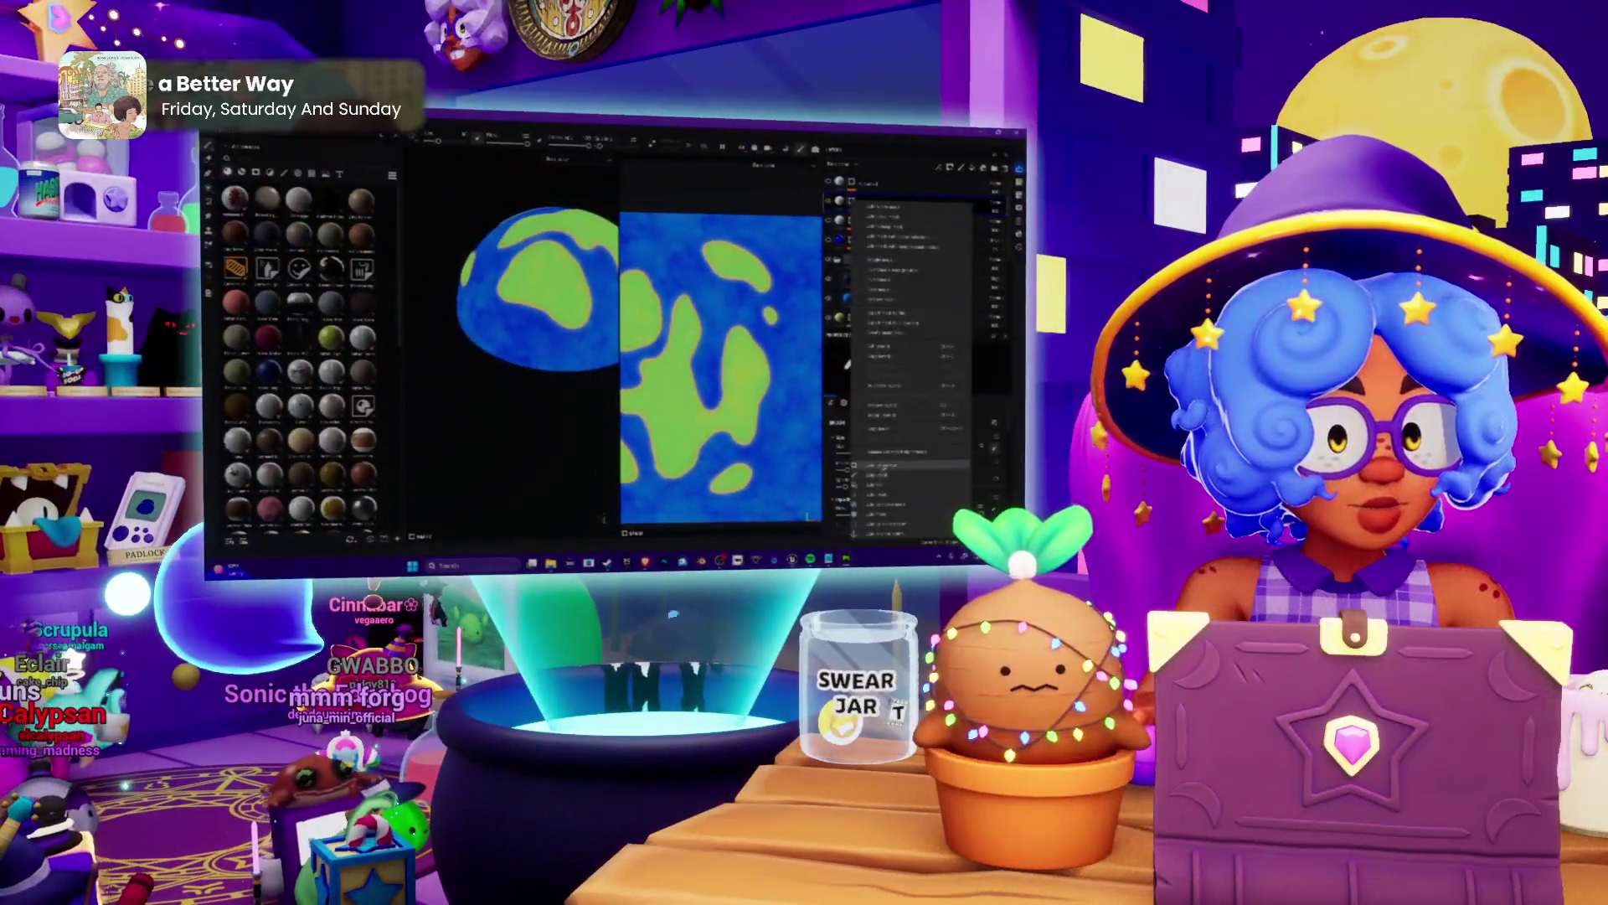
# Update the layer stack before switching to the Tile Generator tutorial.
pyautogui.click(880, 466)
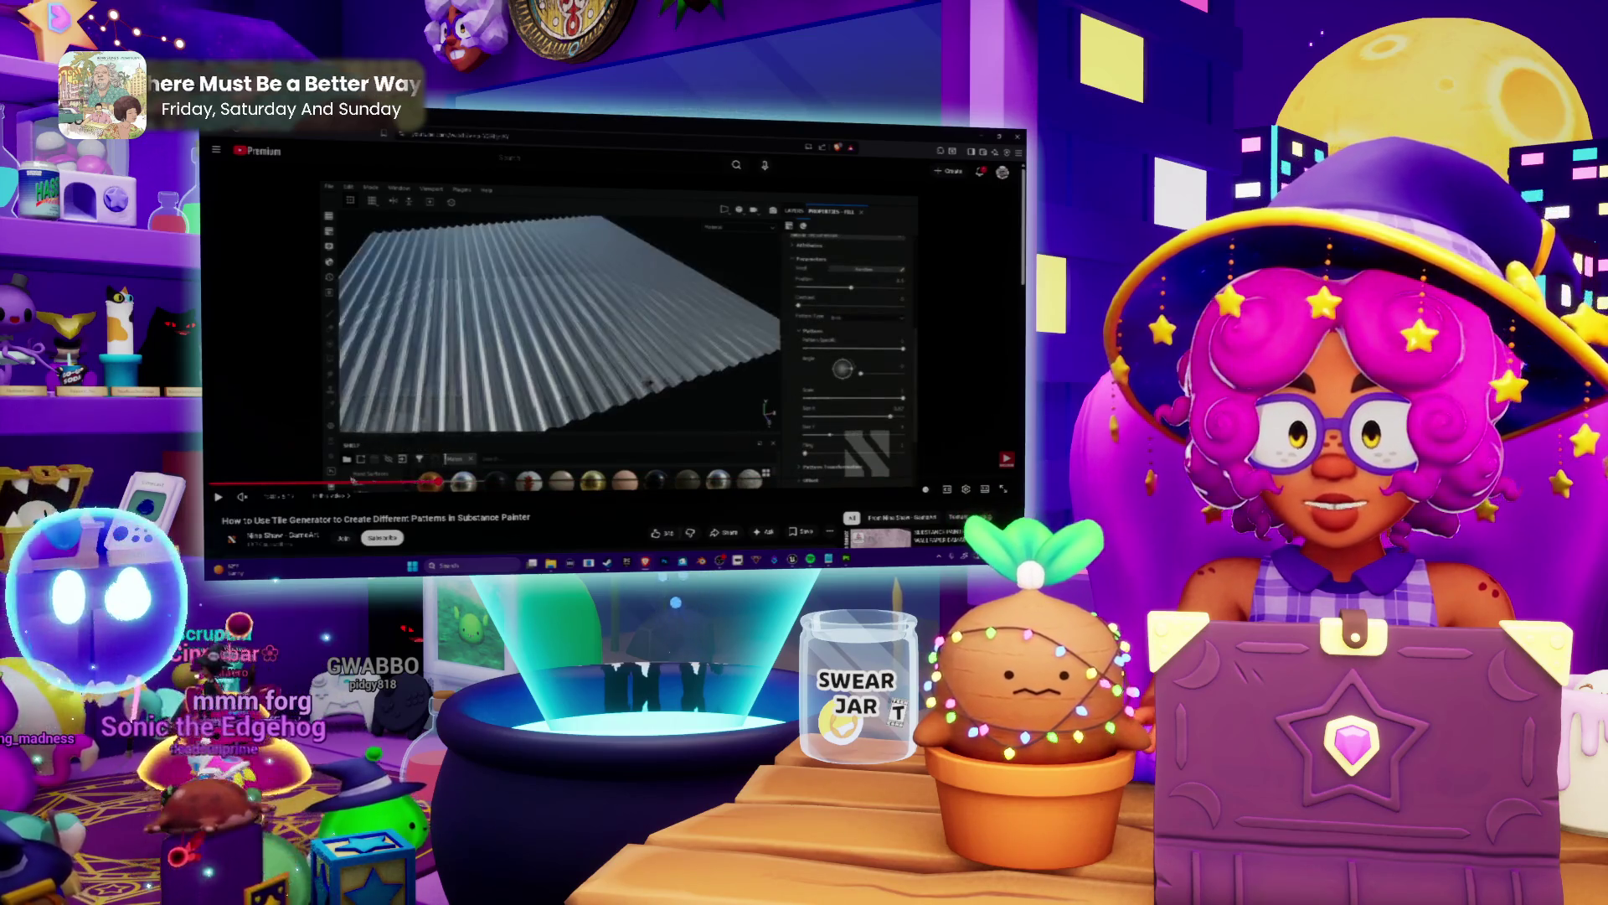
# Pause the Tile Generator tutorial video.
pyautogui.press('space')
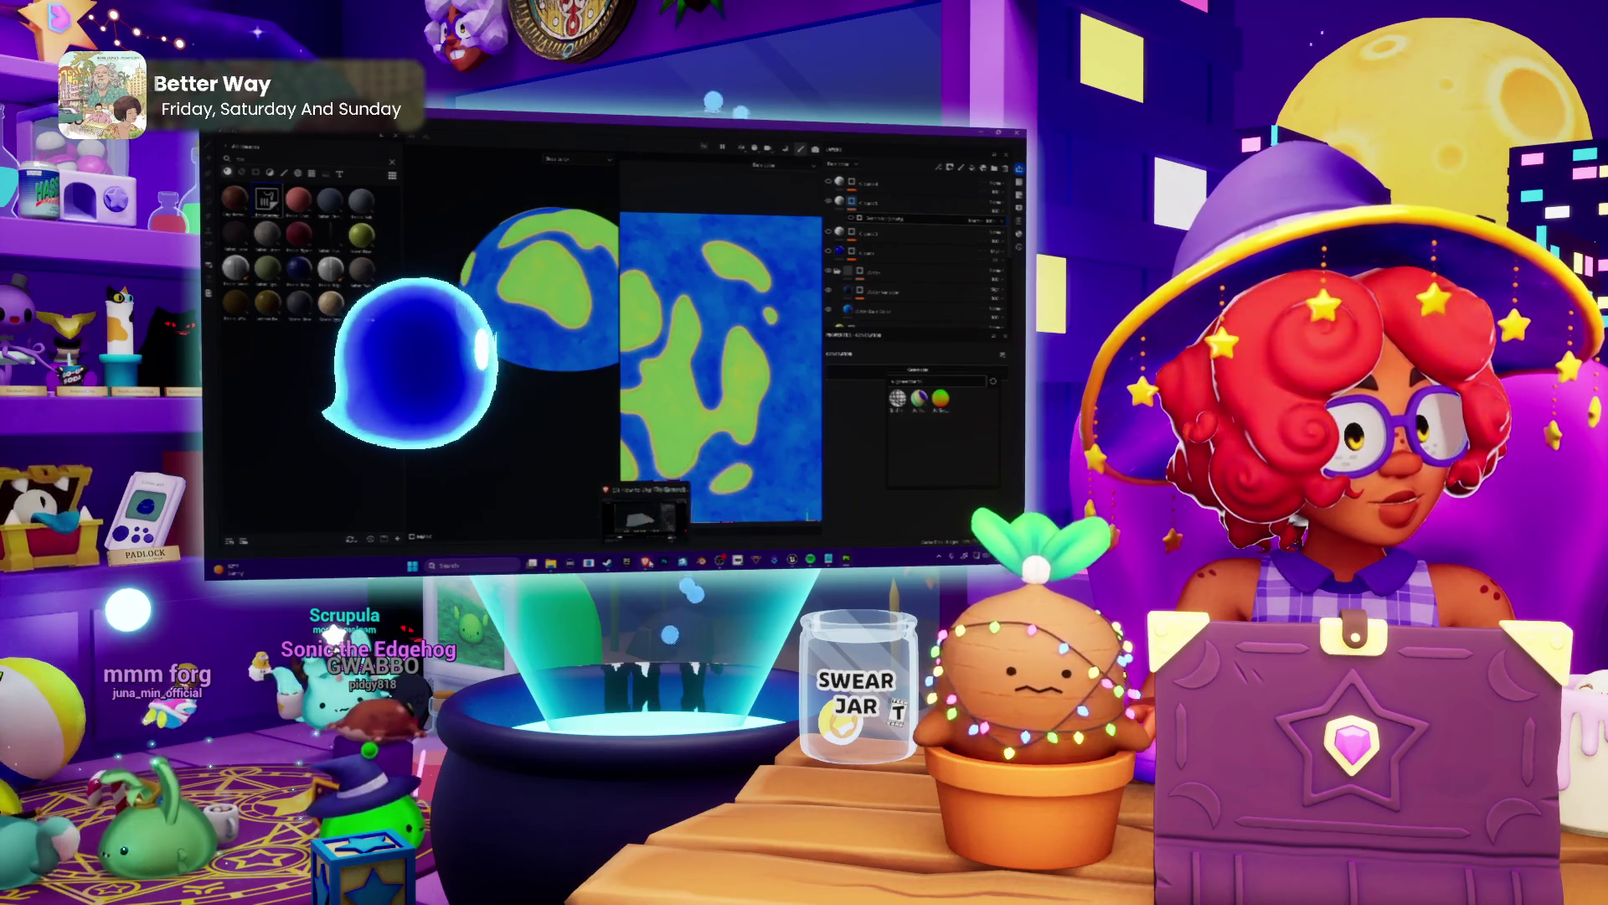
# Revisit the YouTube tutorial, then return the slime texture to blue with green blotches.
pyautogui.click(644, 515)
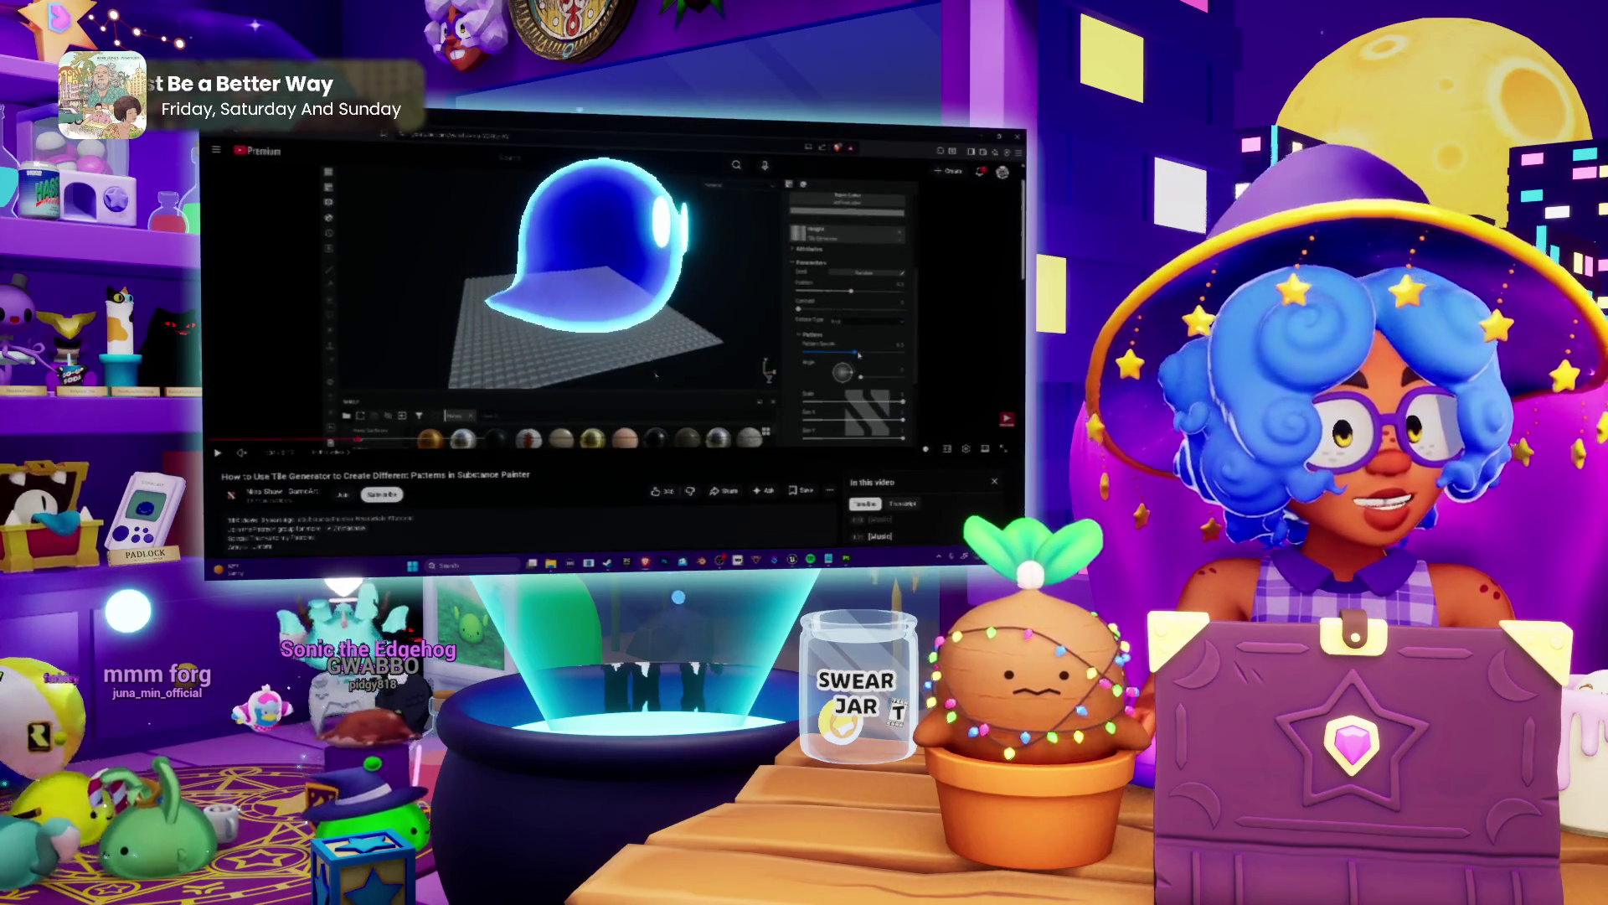
pyautogui.scroll(-2, 655, 373)
pyautogui.scroll(2, 705, 417)
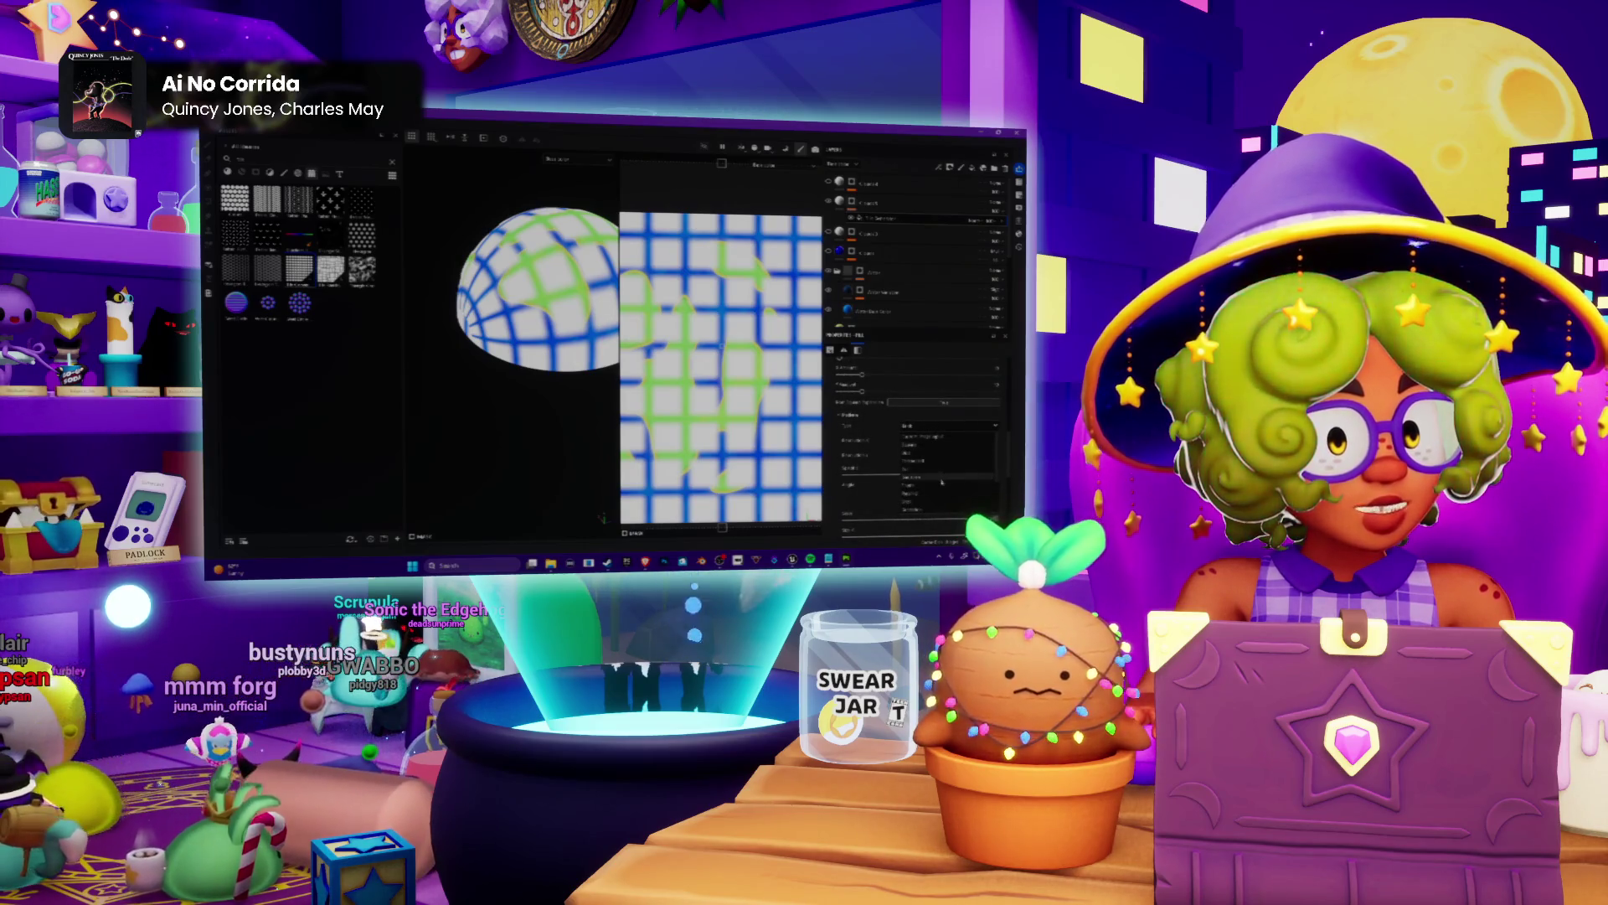
pyautogui.click(923, 459)
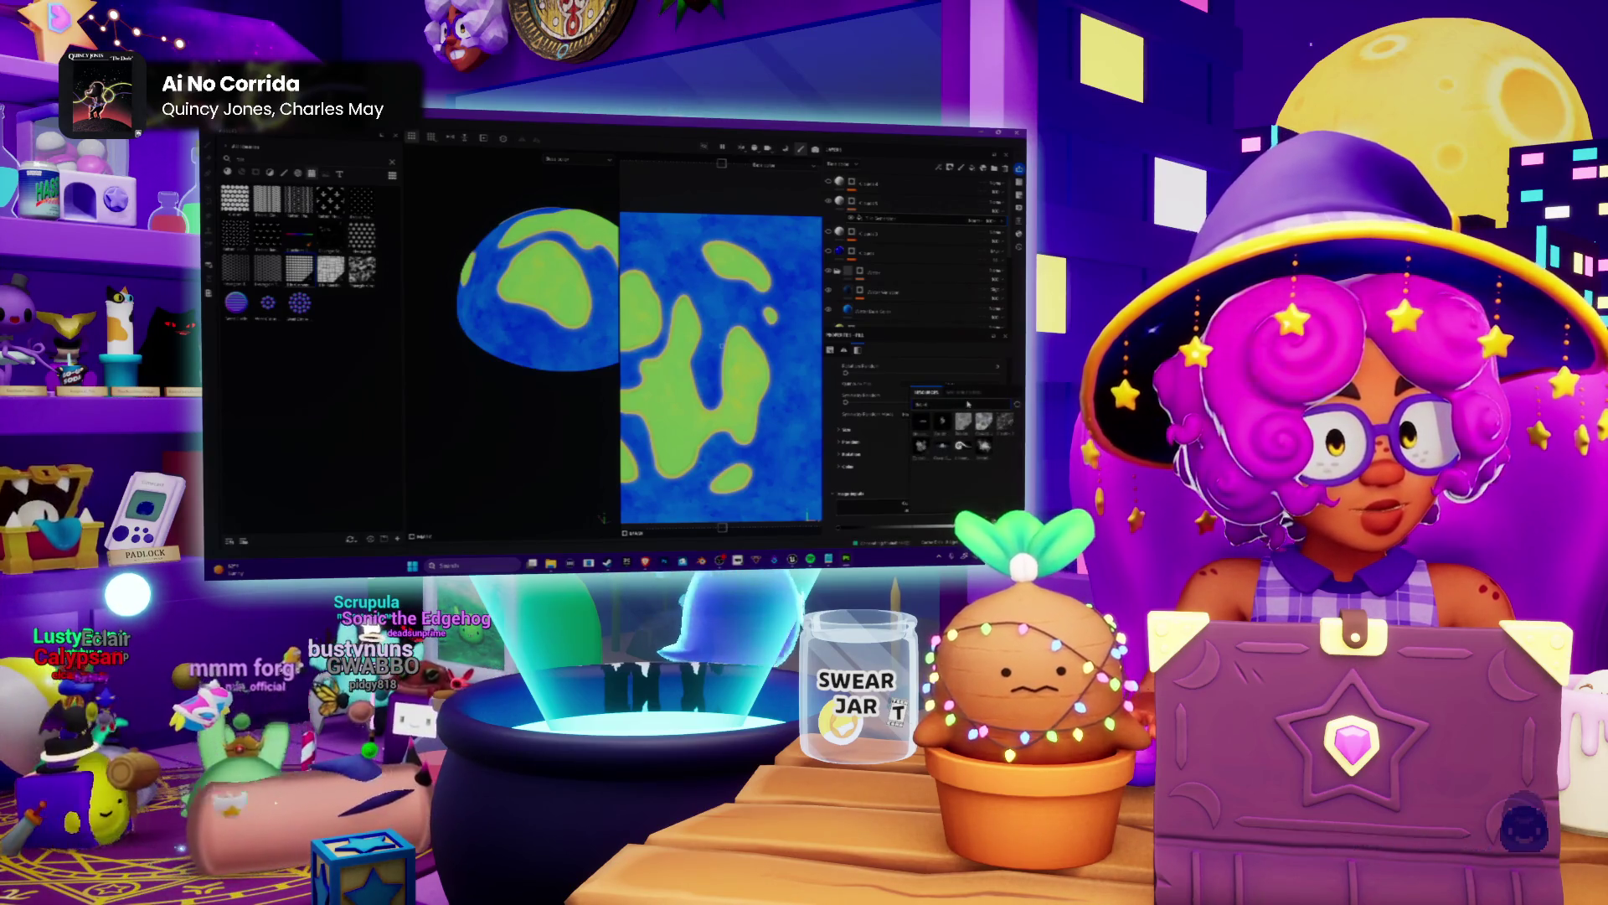
# Add a white swirl projection fill layer over the blue base and green blotches.
pyautogui.click(958, 433)
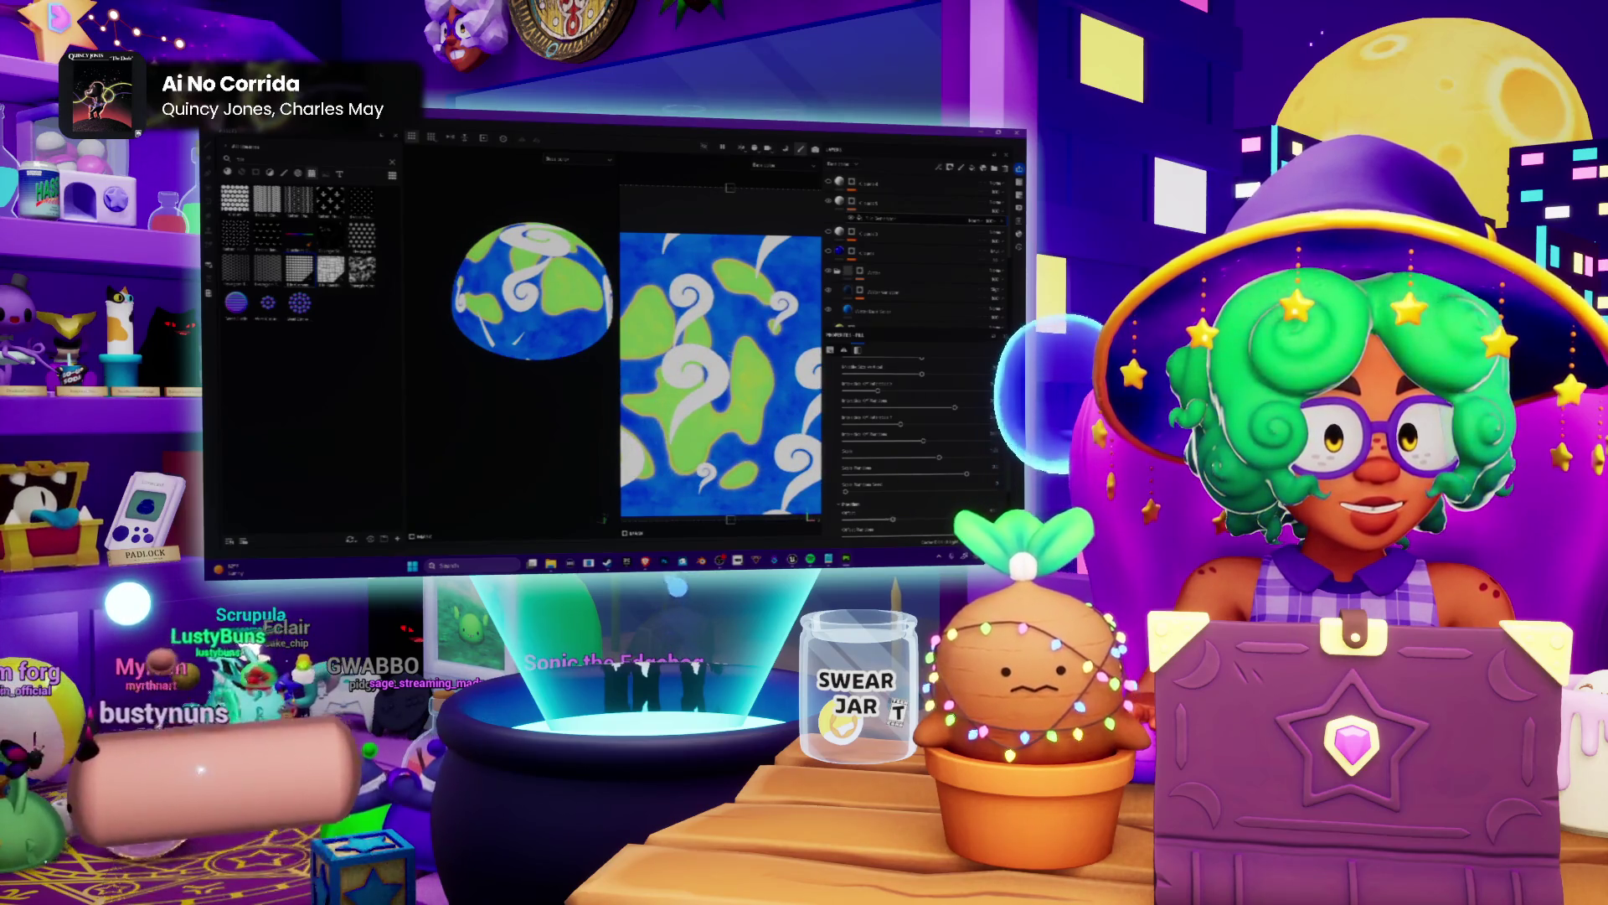
pyautogui.scroll(-3, 917, 440)
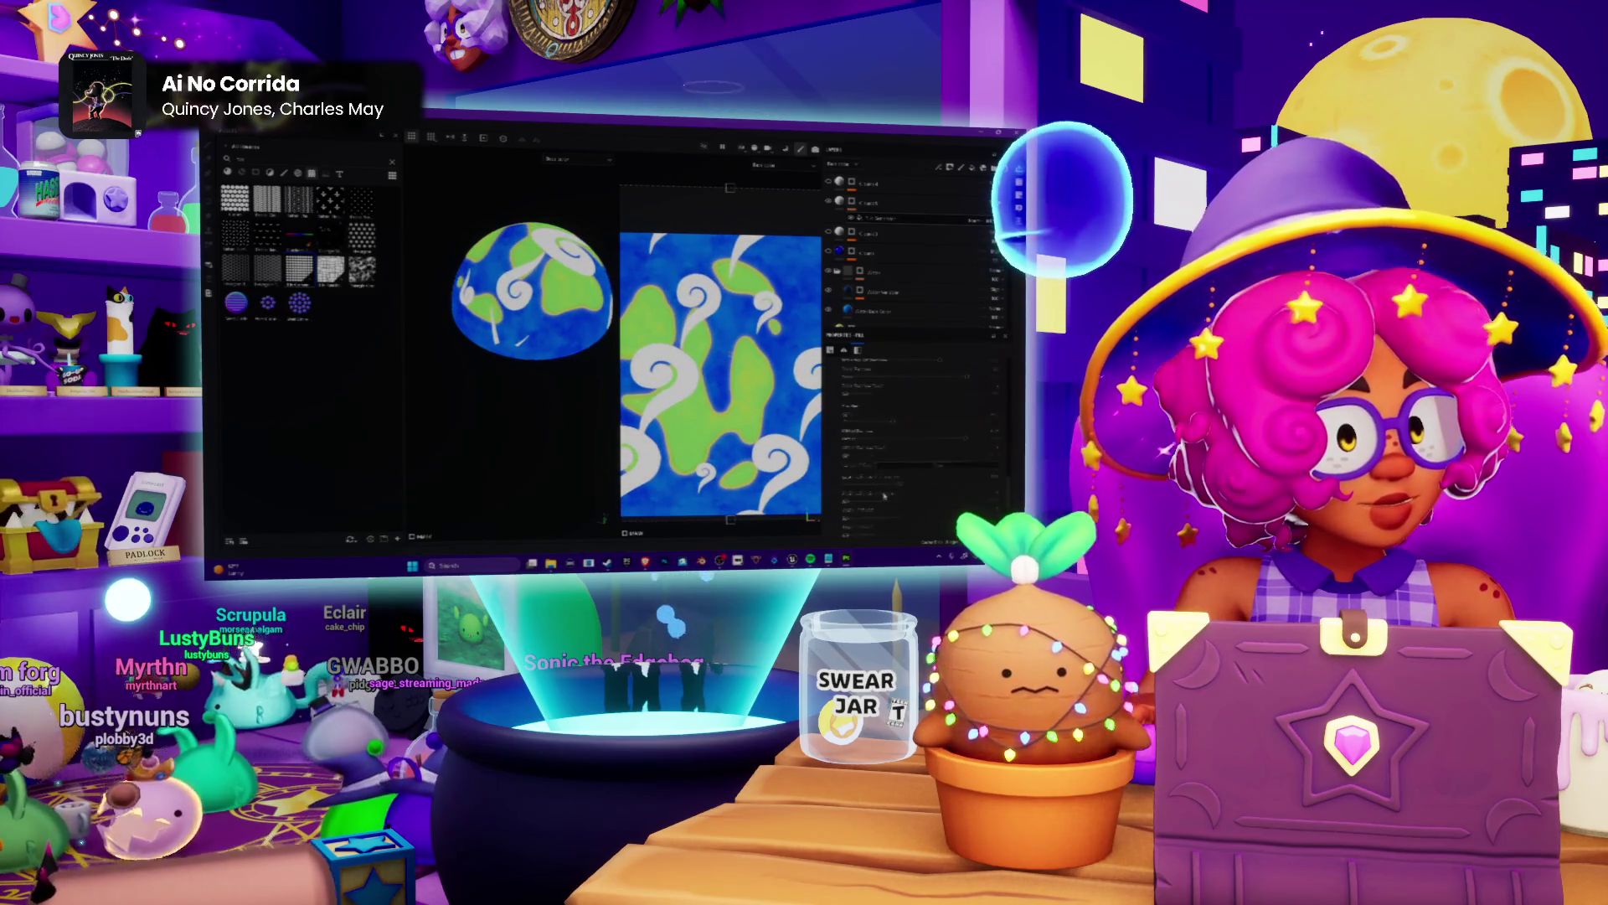
pyautogui.scroll(-2, 884, 496)
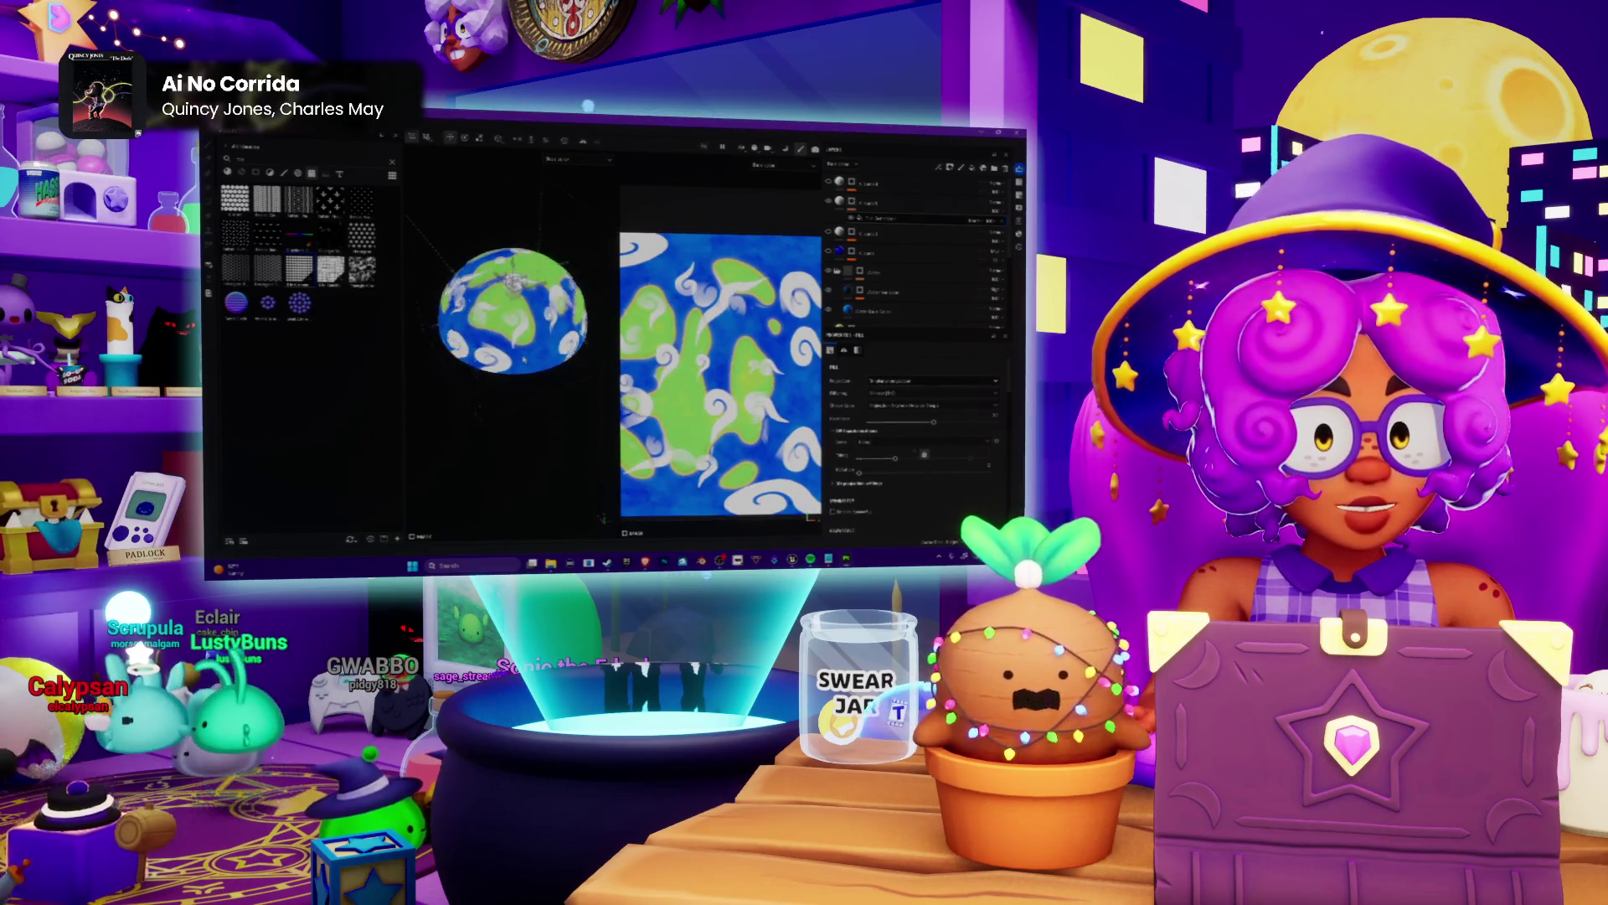
pyautogui.scroll(3, 516, 301)
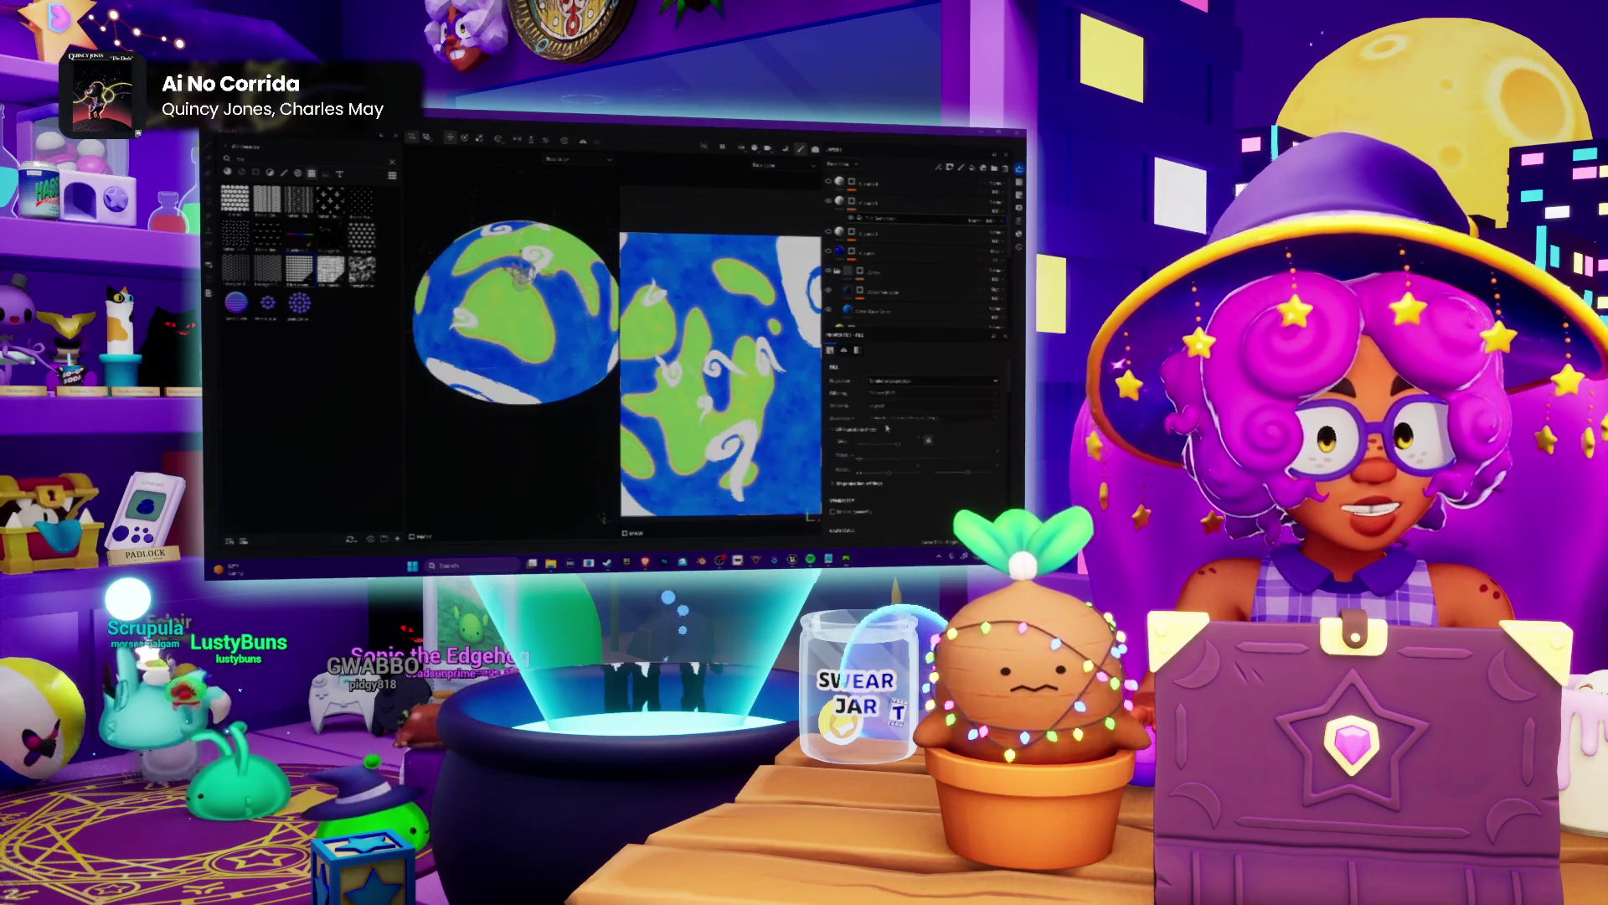
pyautogui.scroll(-2, 522, 270)
pyautogui.scroll(-2, 547, 261)
# Undo and redo the swirl change to compare, then show the swirl layer's settings.
pyautogui.moveTo(546, 259); pyautogui.dragTo(521, 264, button='middle')
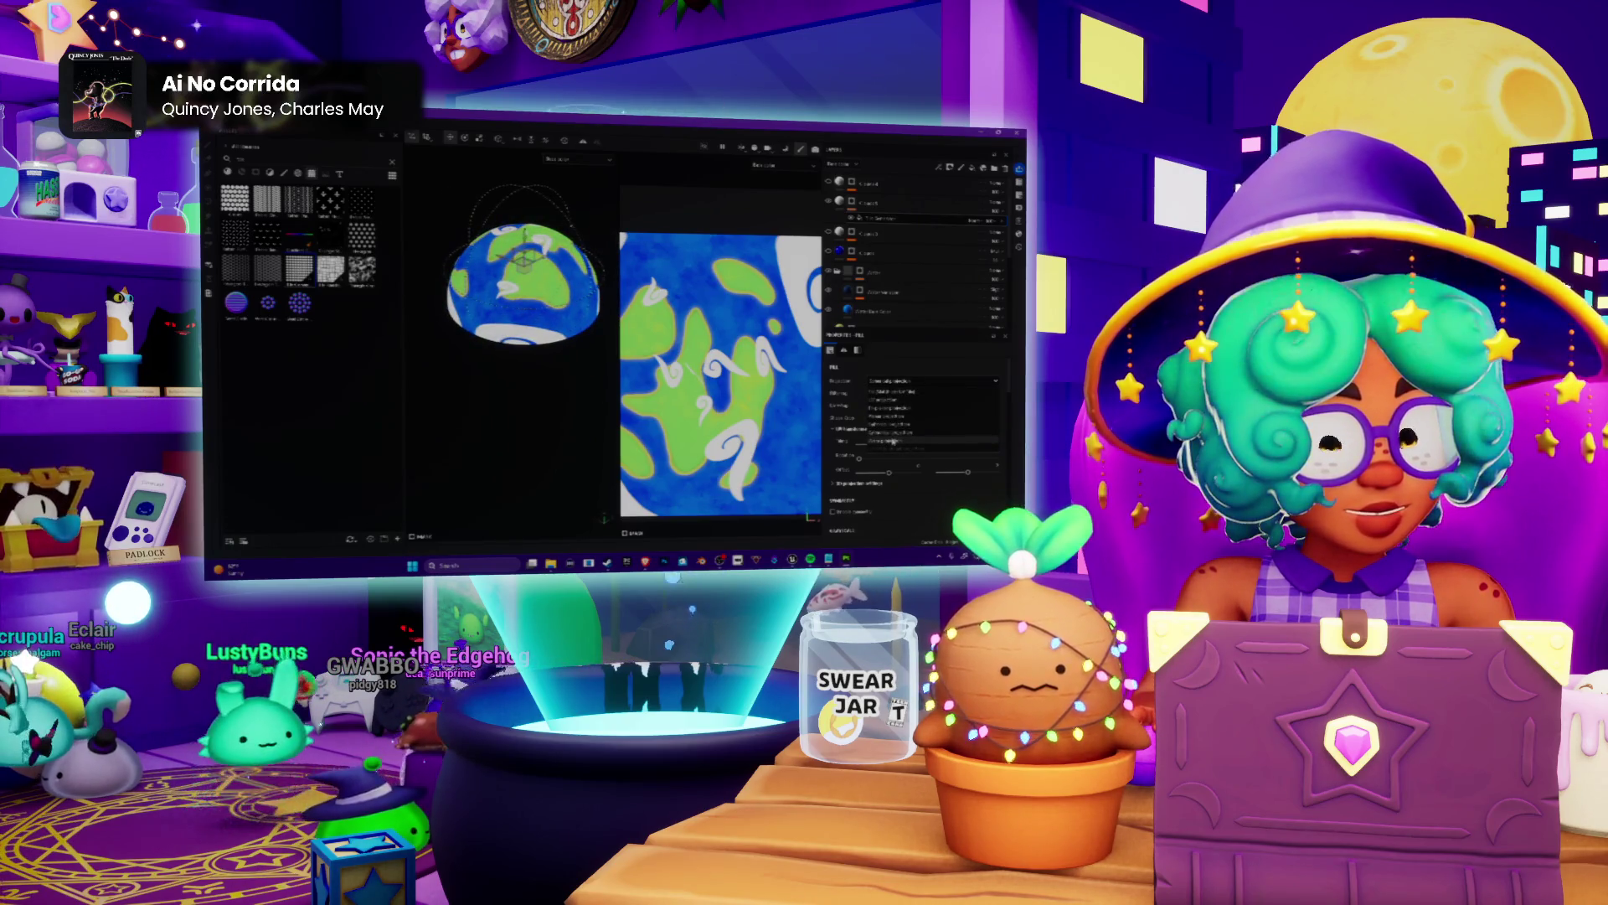
pyautogui.hotkey('ctrl', 'z')
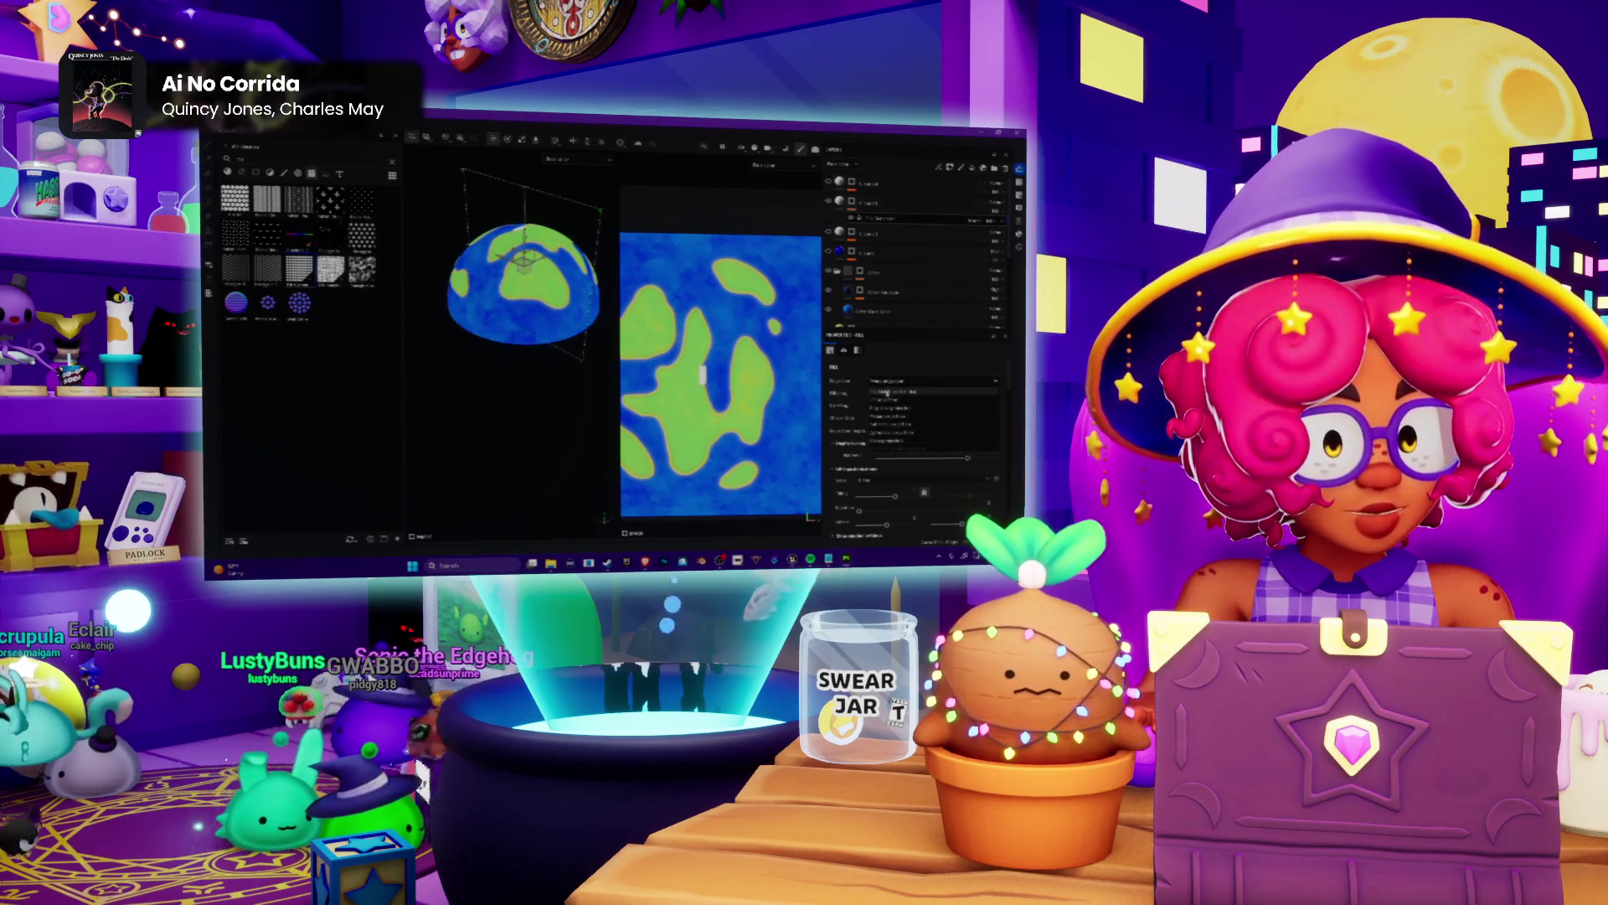
pyautogui.hotkey('ctrl', 'shift', 'z')
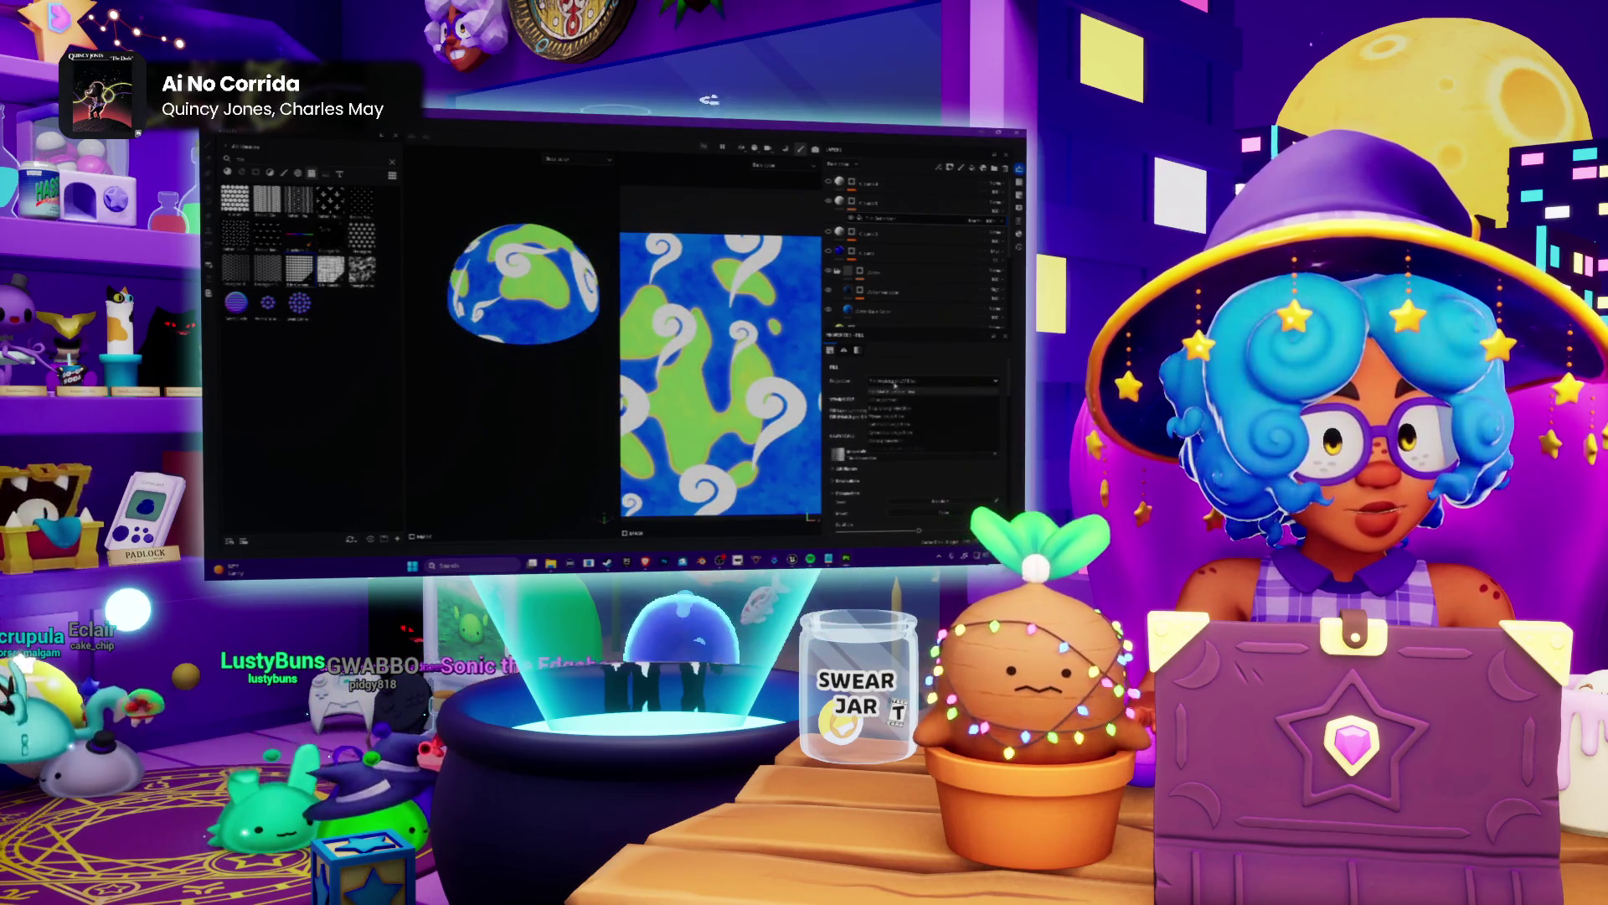
pyautogui.click(895, 385)
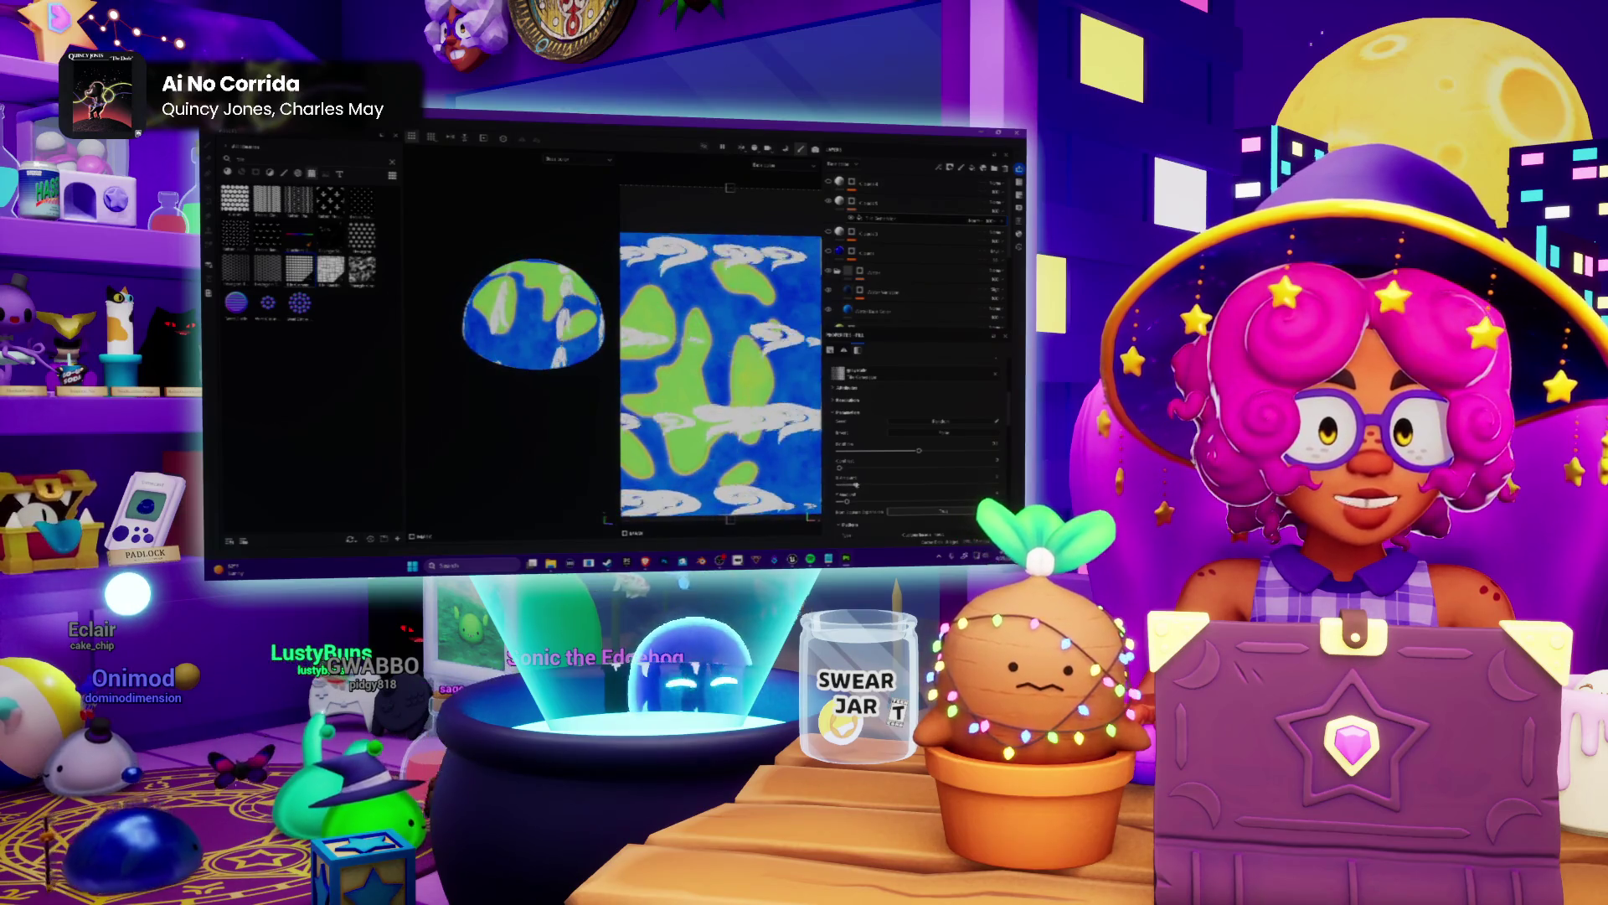
# Enlarge the swirl pattern and vary its layout sliders to preview arrangements.
pyautogui.moveTo(541, 308)
pyautogui.mouseDown()
pyautogui.moveTo(554, 324)
pyautogui.moveTo(572, 251)
pyautogui.mouseUp()
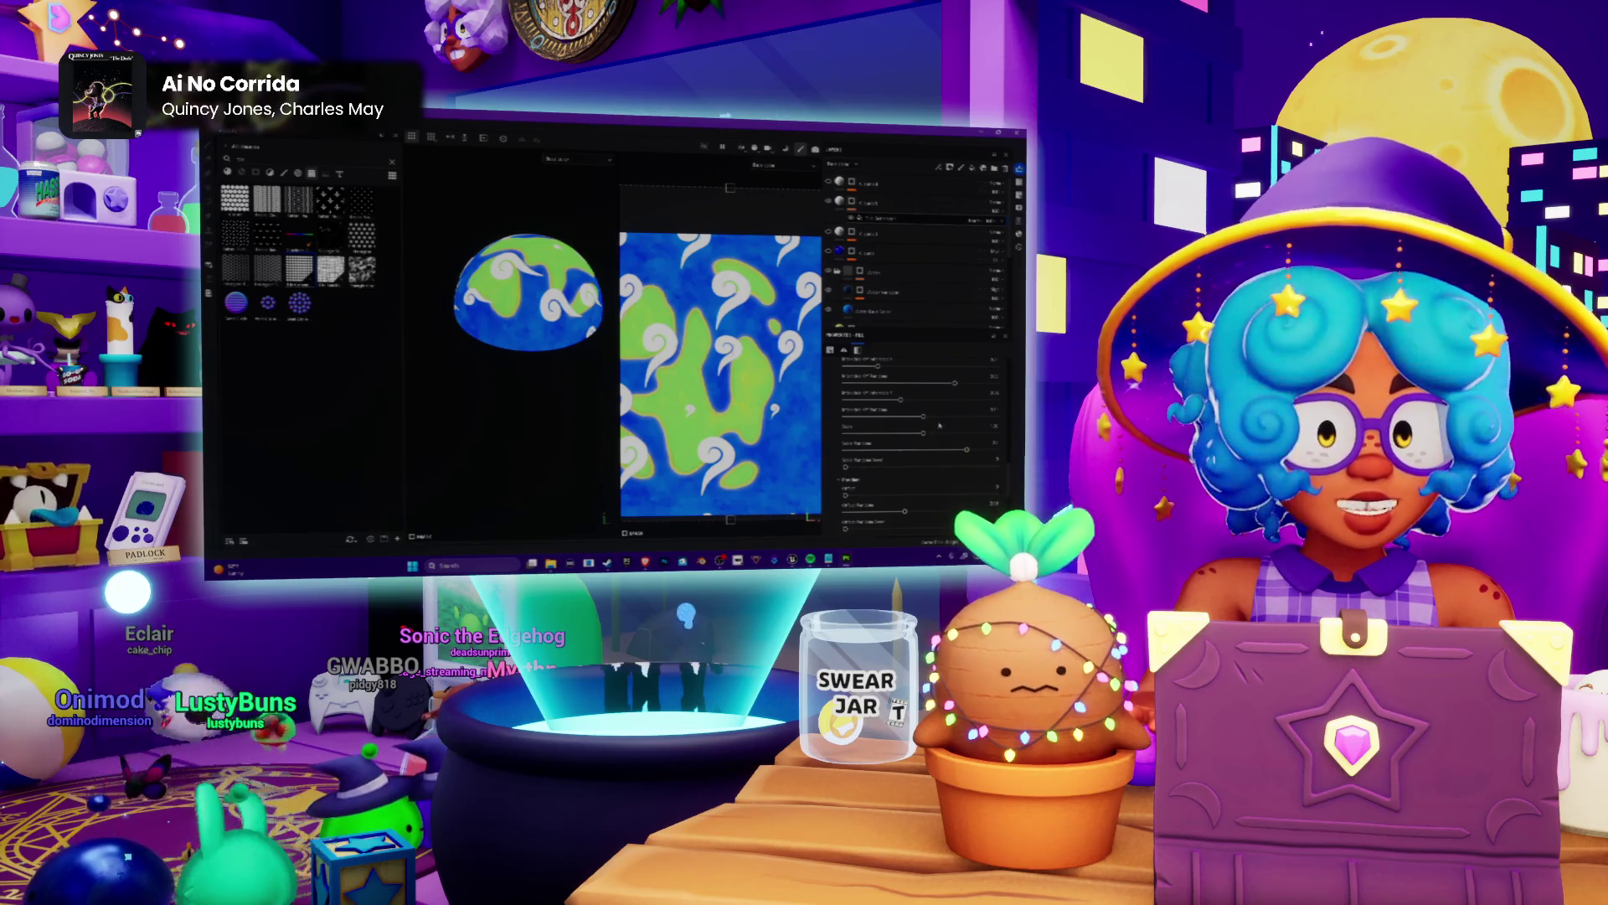
pyautogui.moveTo(931, 431); pyautogui.dragTo(952, 434)
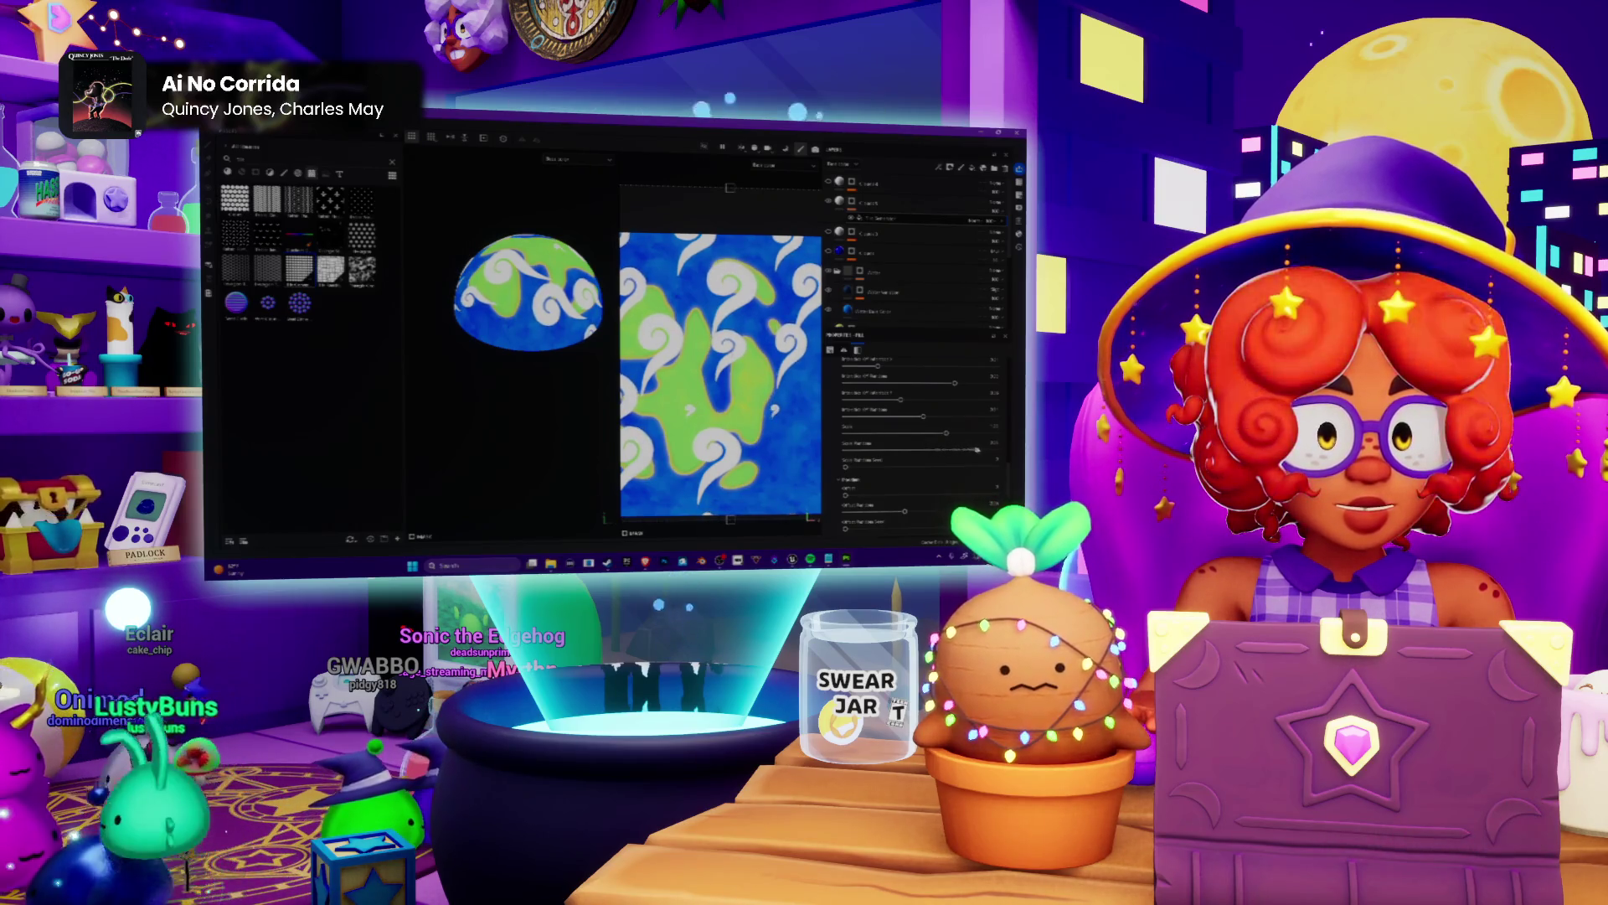
pyautogui.moveTo(965, 448); pyautogui.dragTo(915, 447)
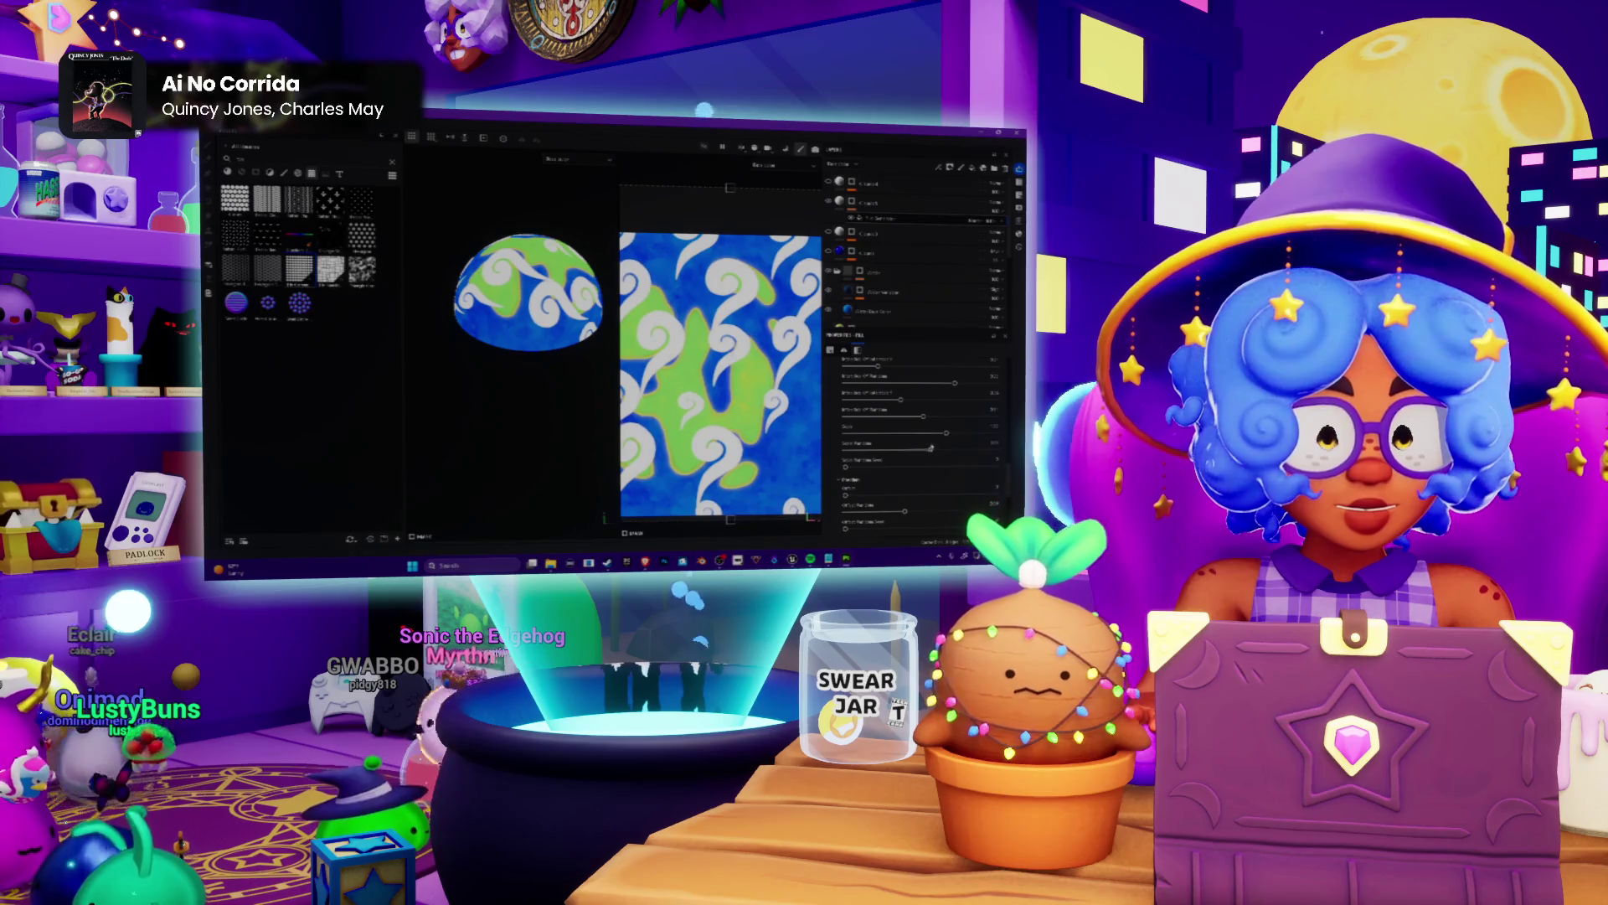
pyautogui.click(897, 512)
pyautogui.moveTo(897, 512); pyautogui.dragTo(970, 511)
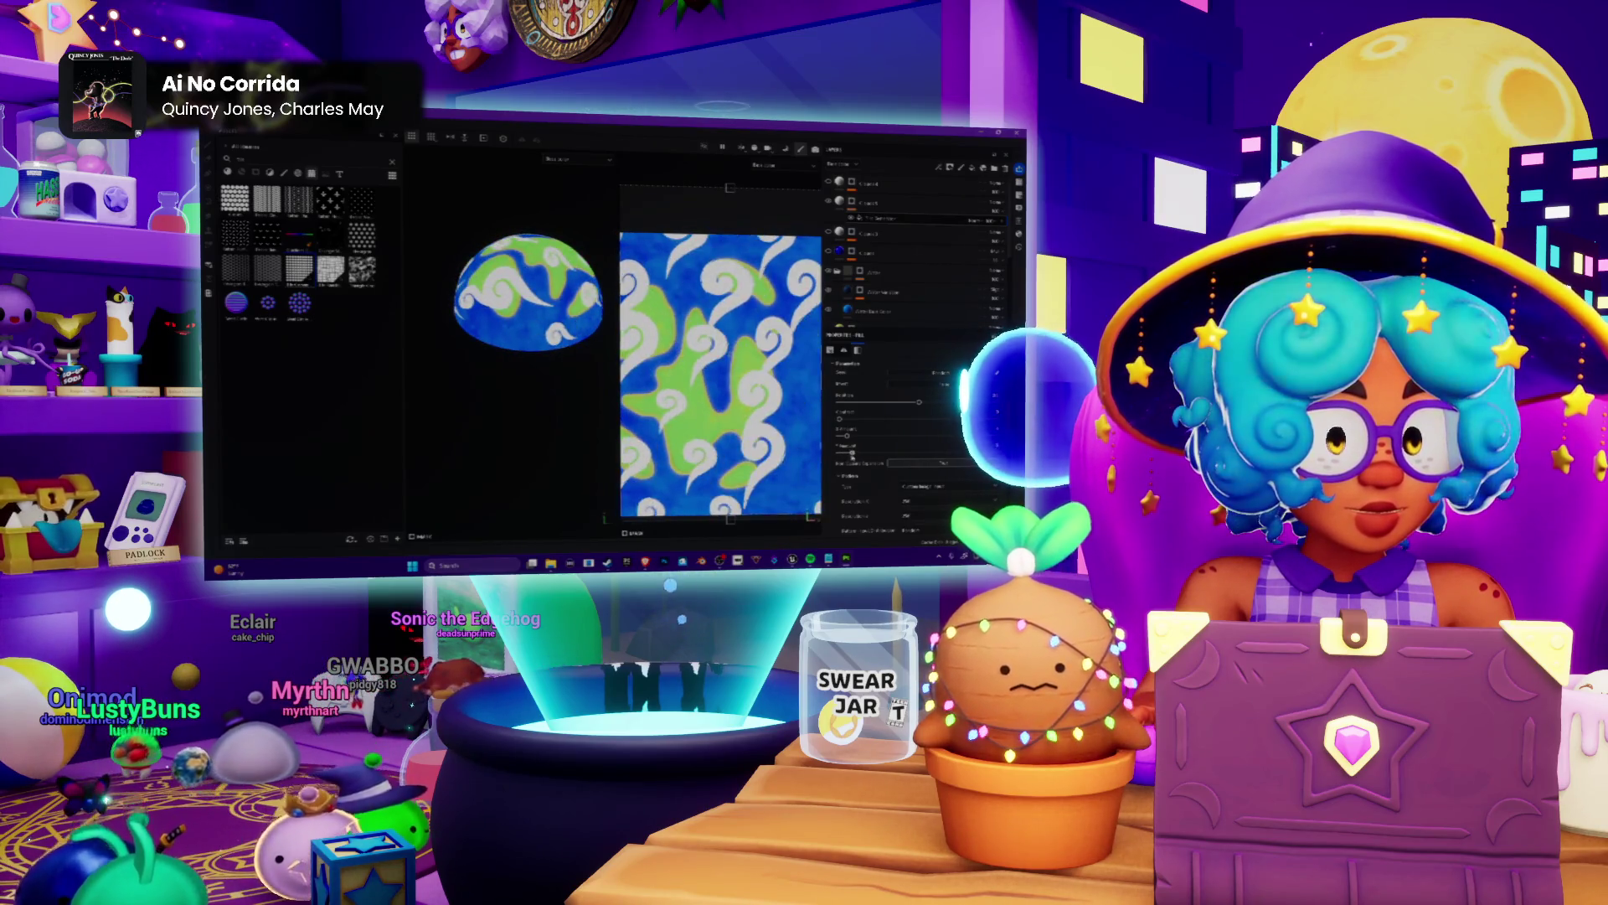
# Regenerate the swirls into a denser arrangement and reveal more projection settings.
pyautogui.moveTo(854, 454); pyautogui.dragTo(853, 454)
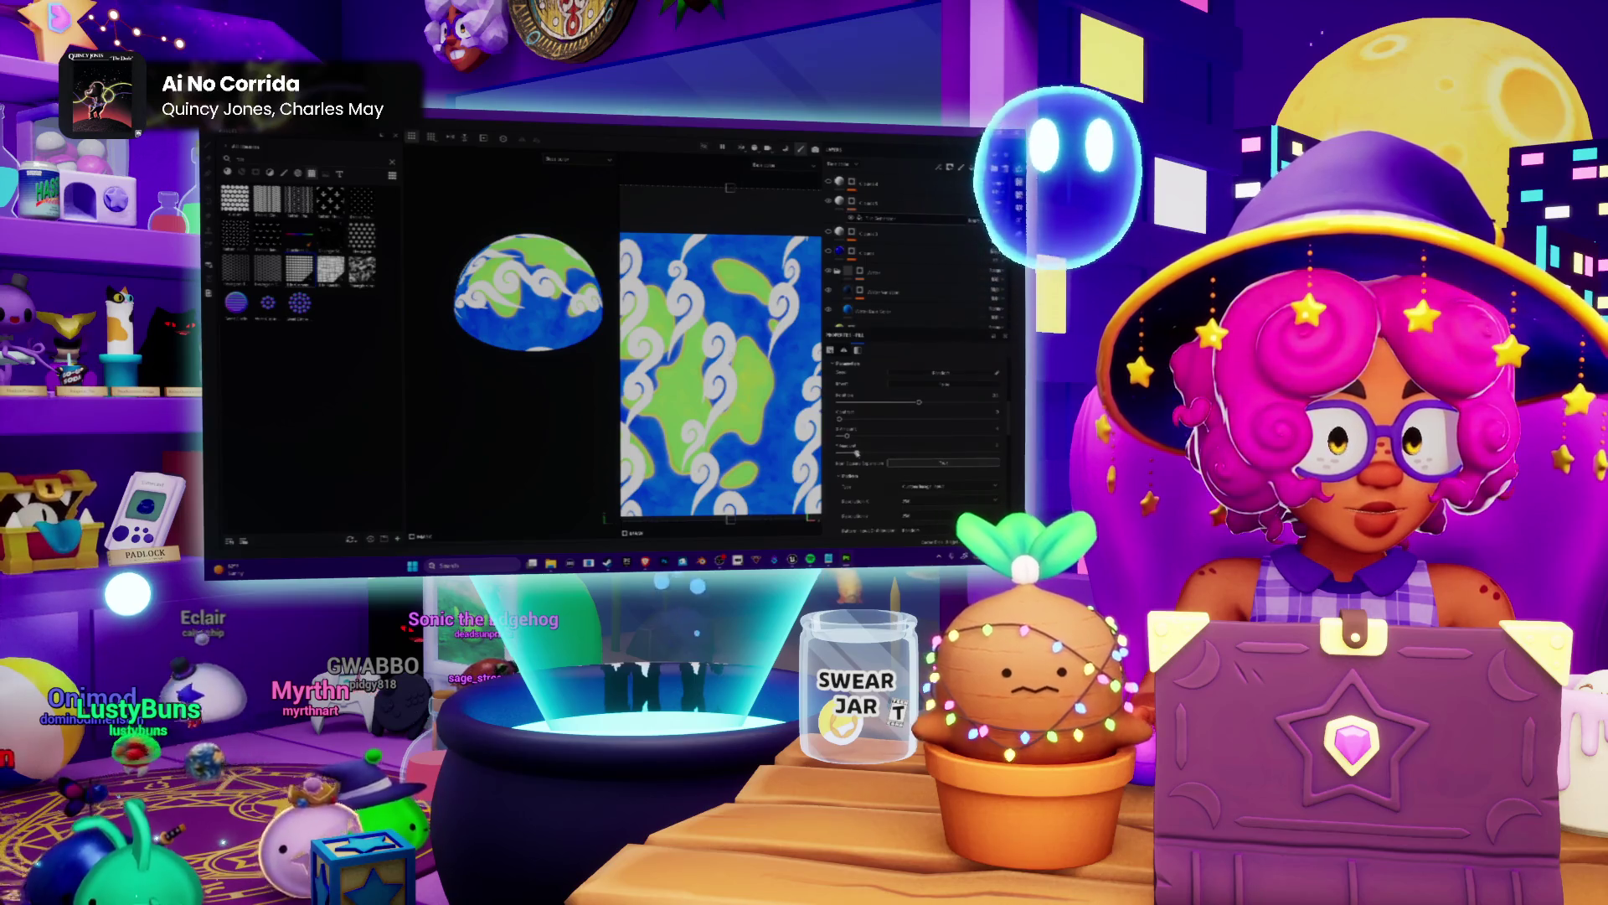
pyautogui.moveTo(854, 432); pyautogui.dragTo(869, 464)
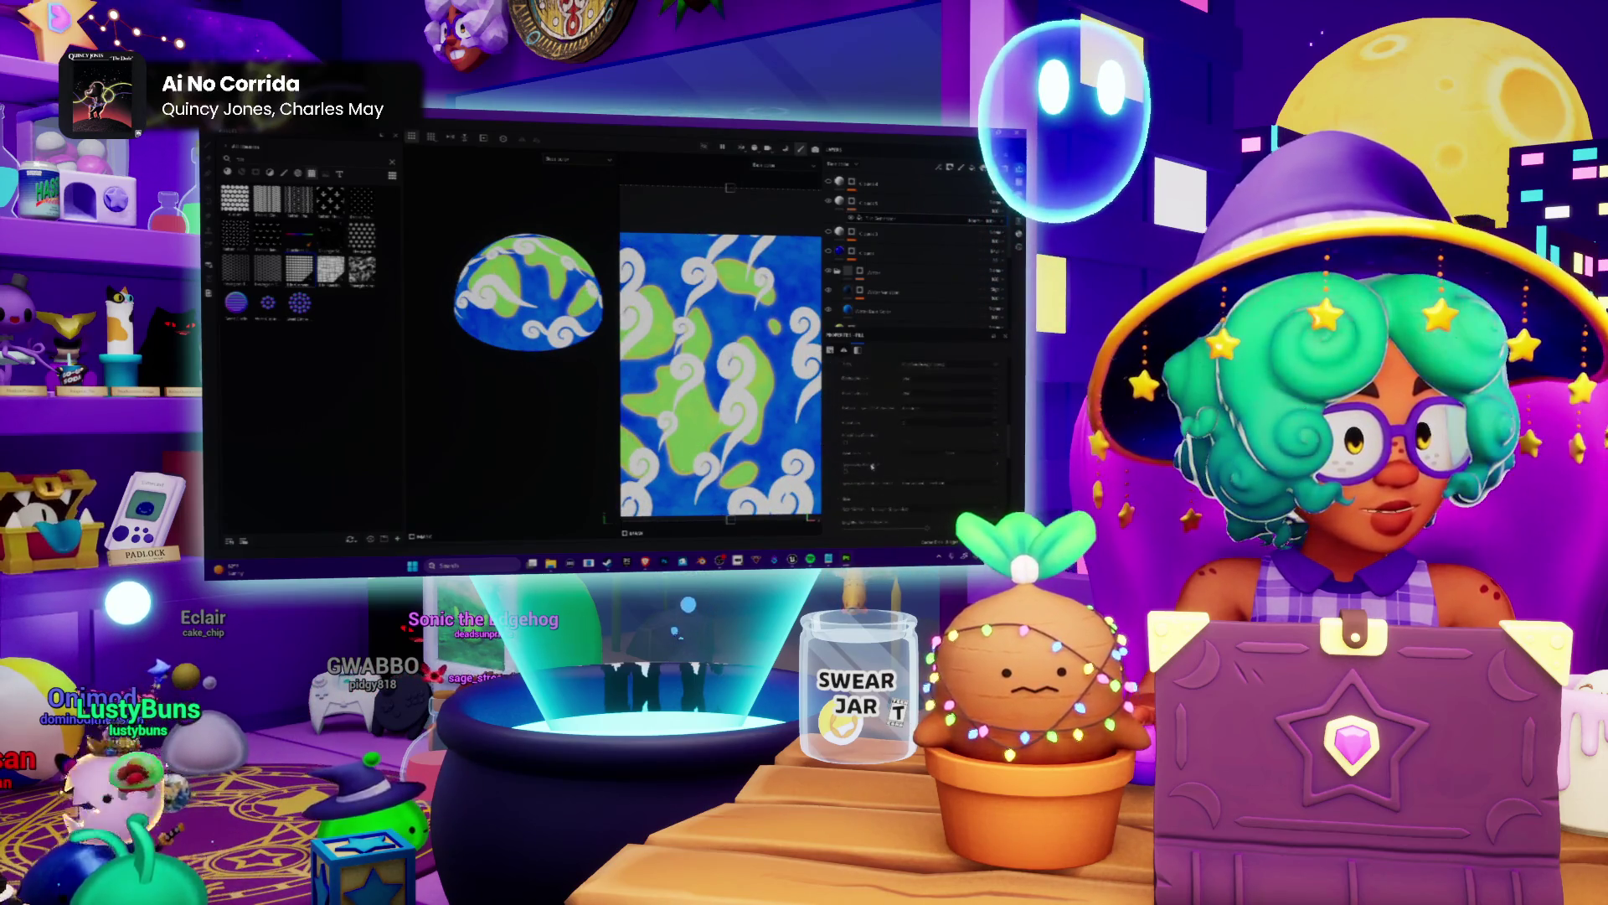
pyautogui.click(856, 465)
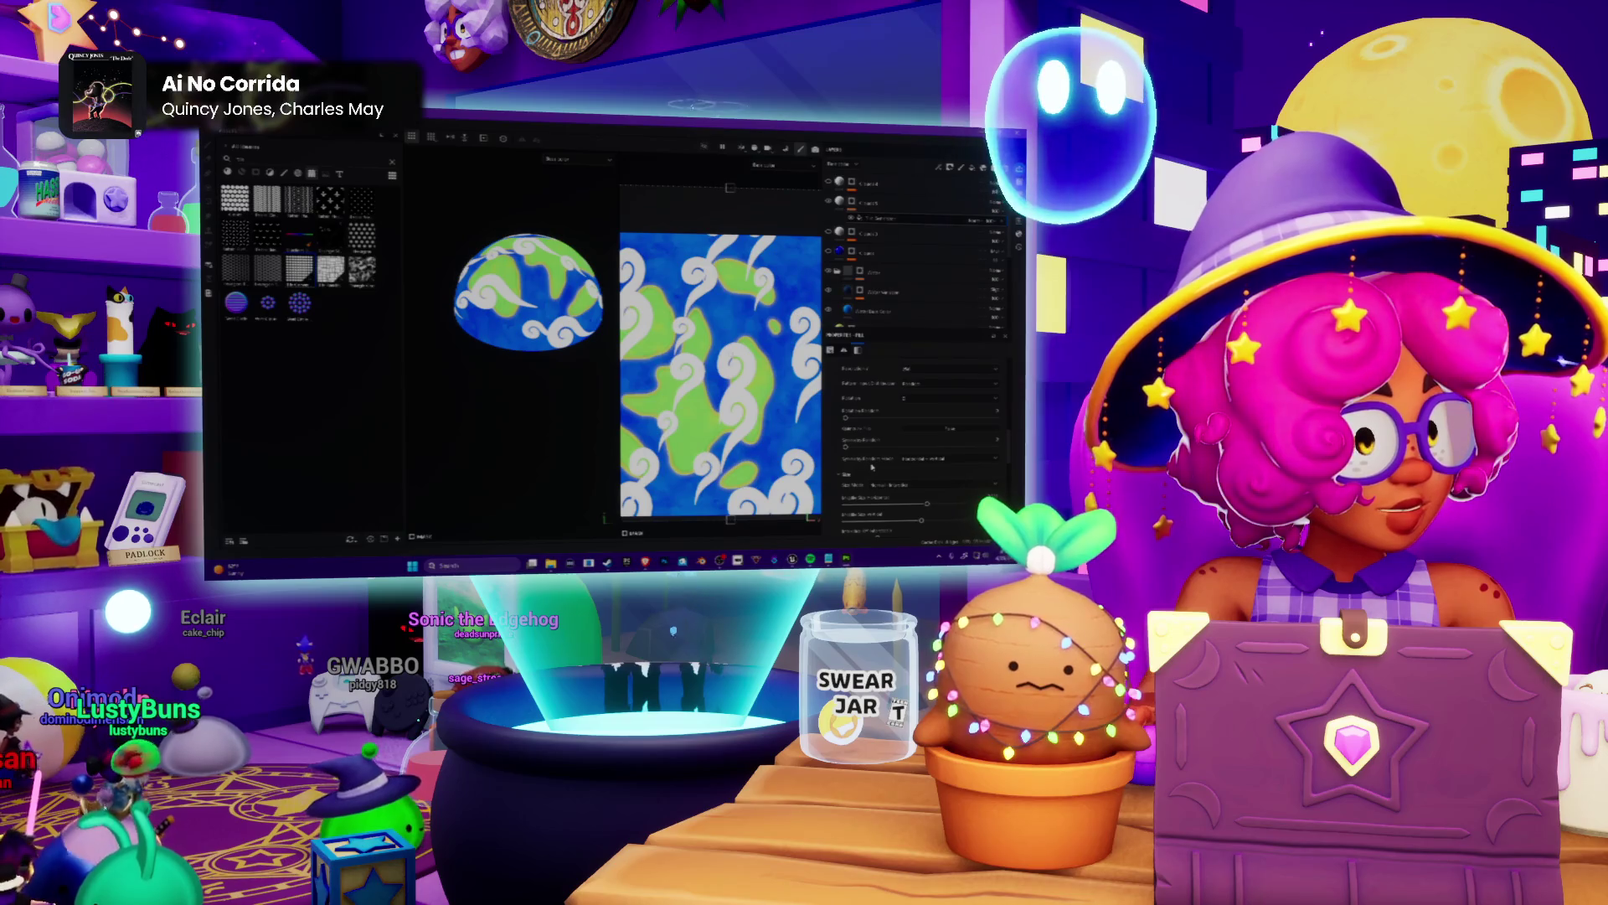
pyautogui.scroll(-3, 900, 447)
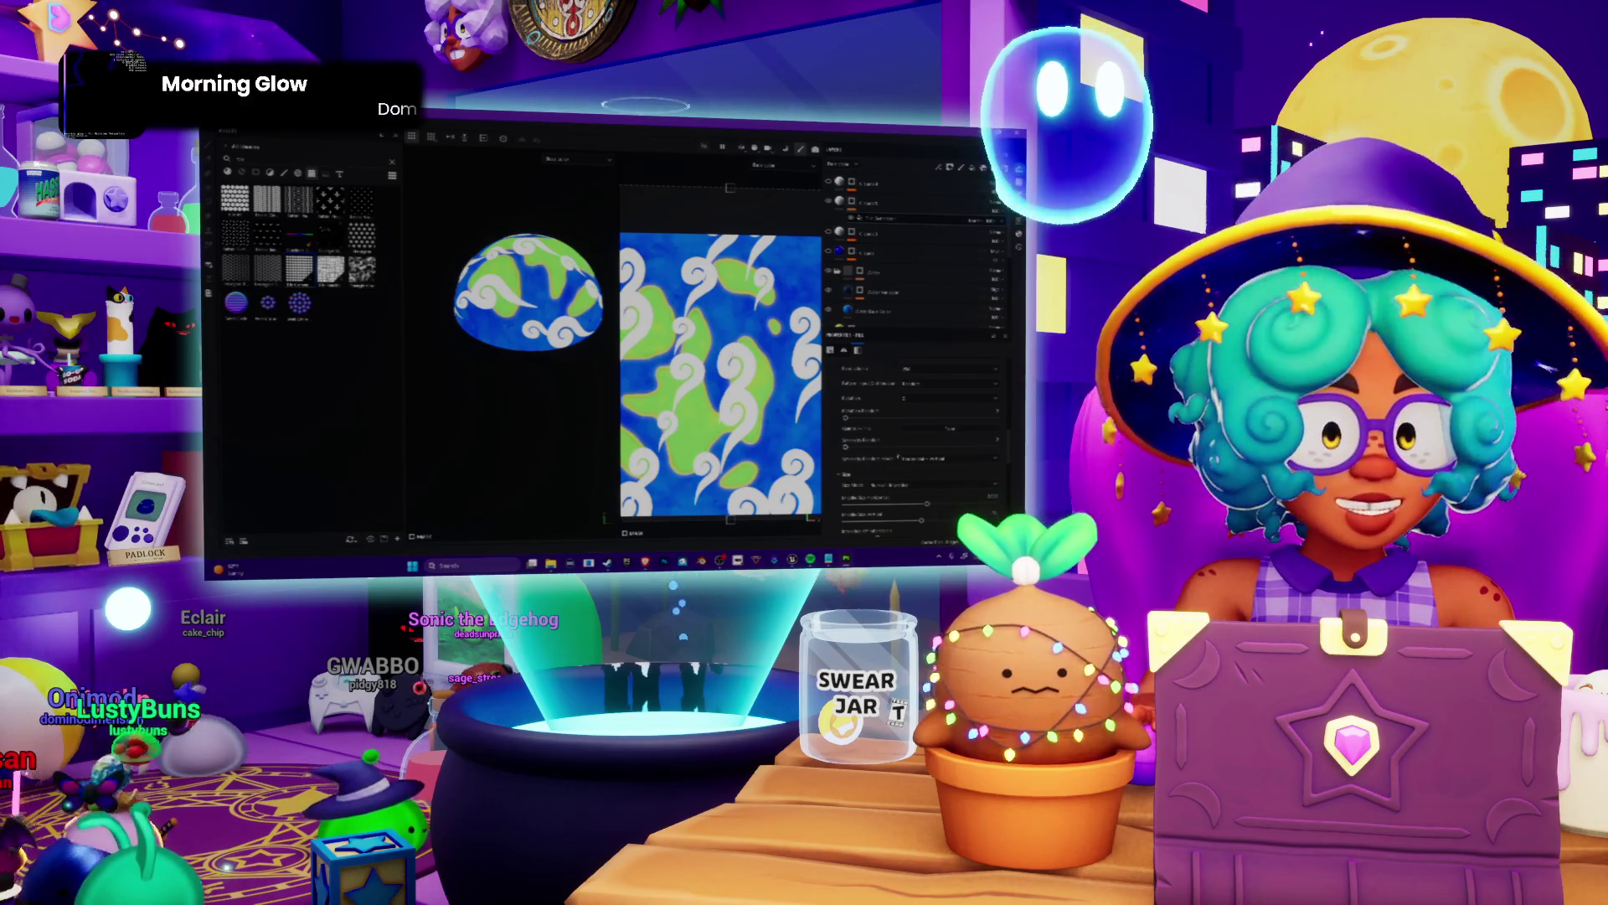
pyautogui.scroll(-2, 877, 465)
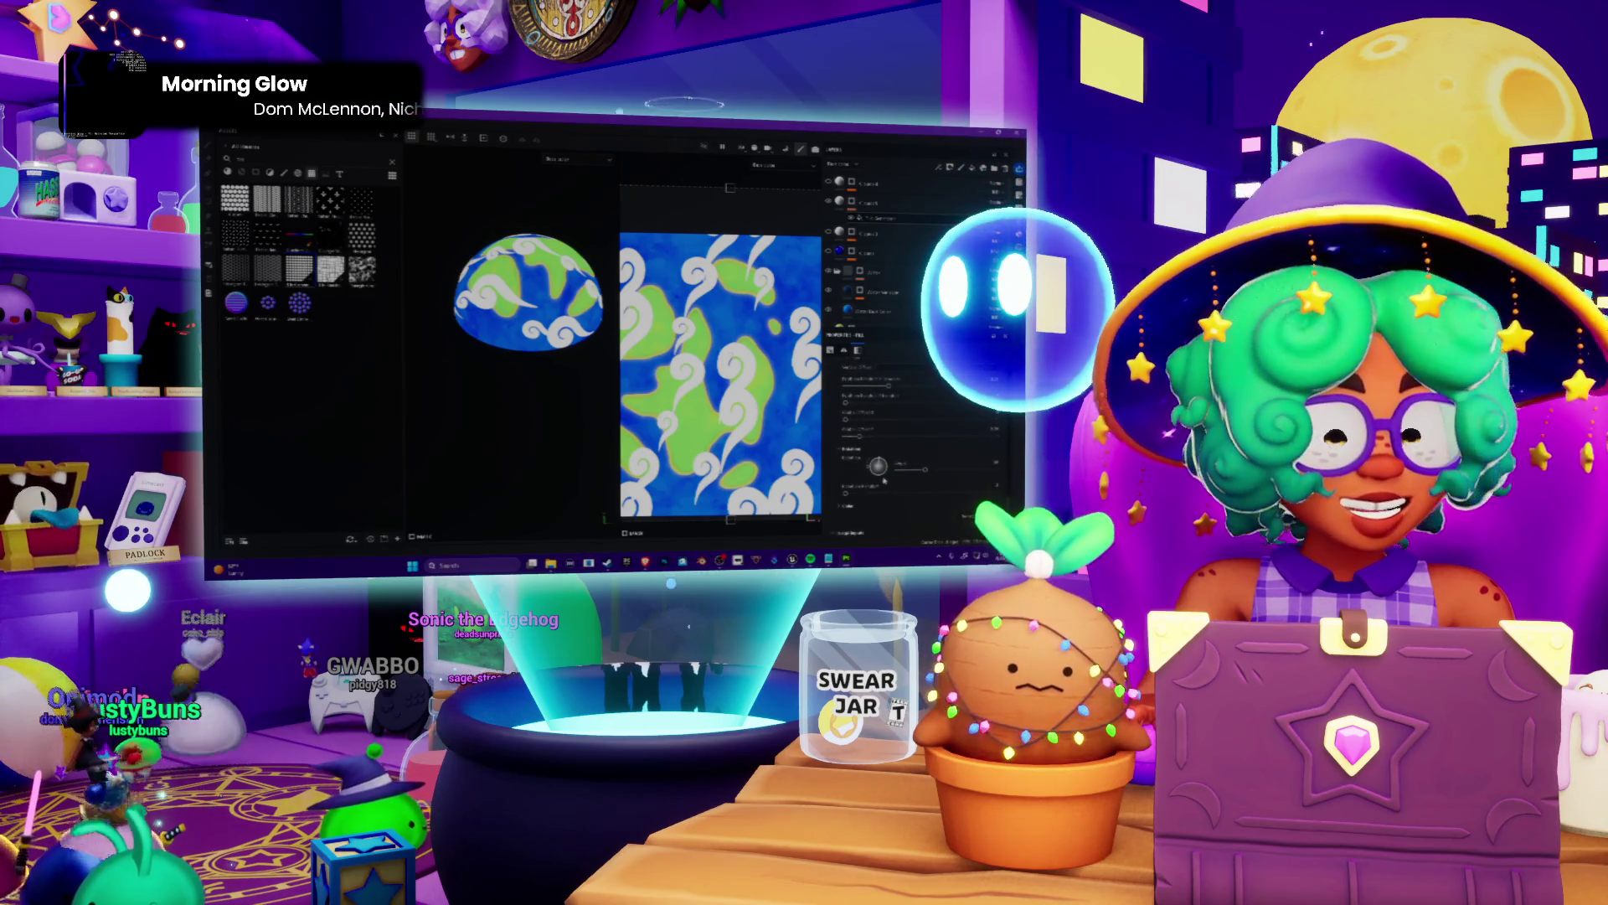
pyautogui.scroll(-2, 884, 479)
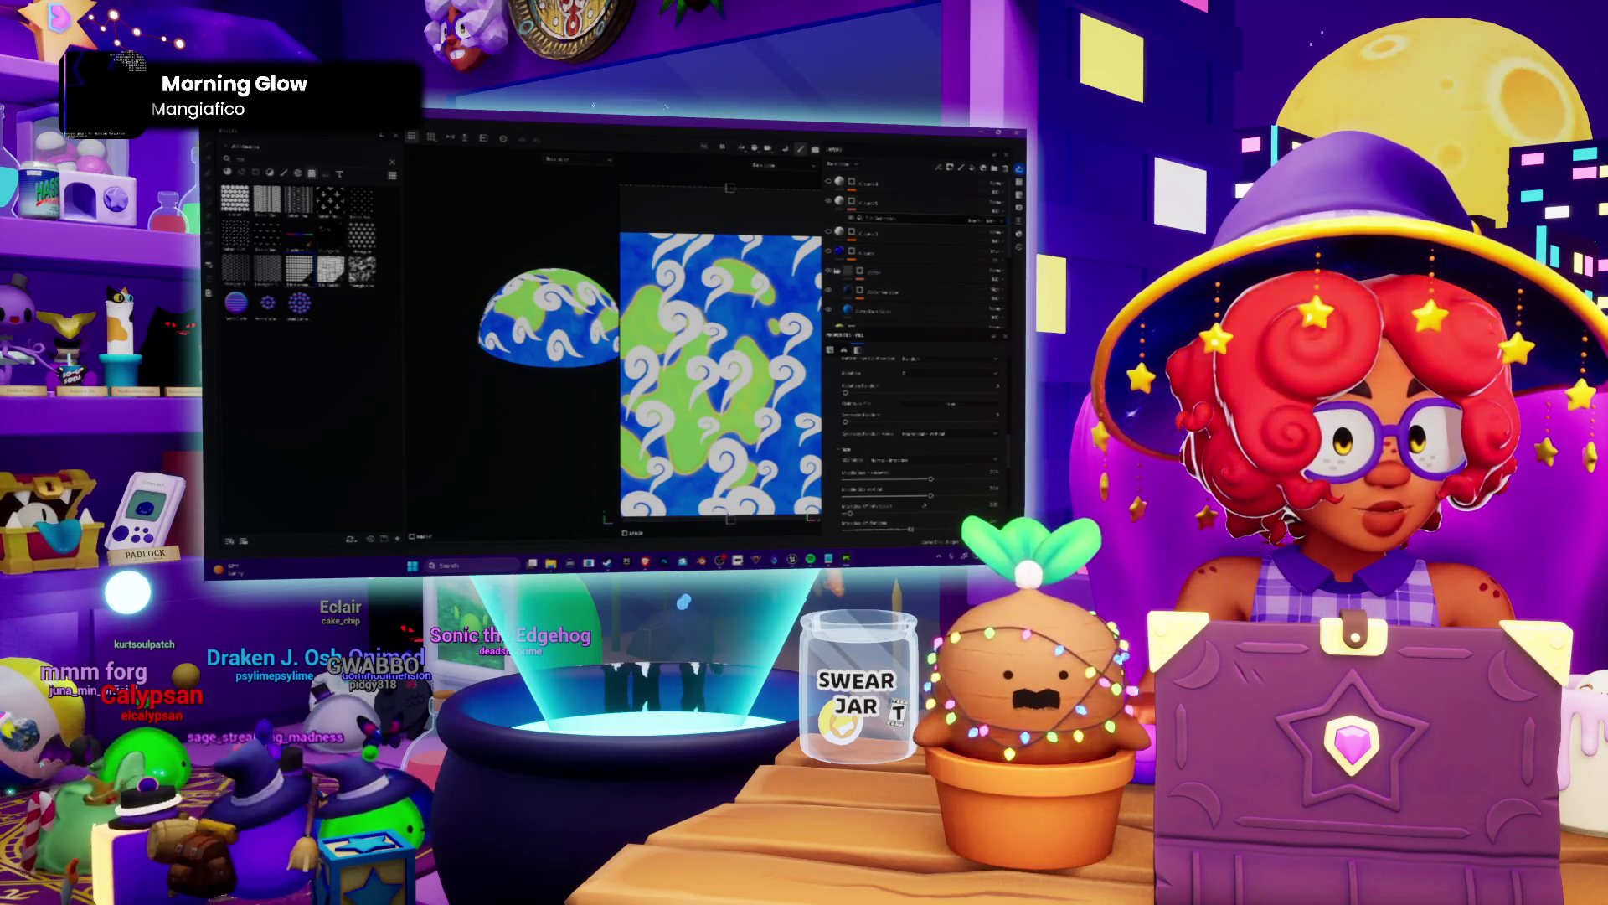
pyautogui.scroll(-2, 917, 427)
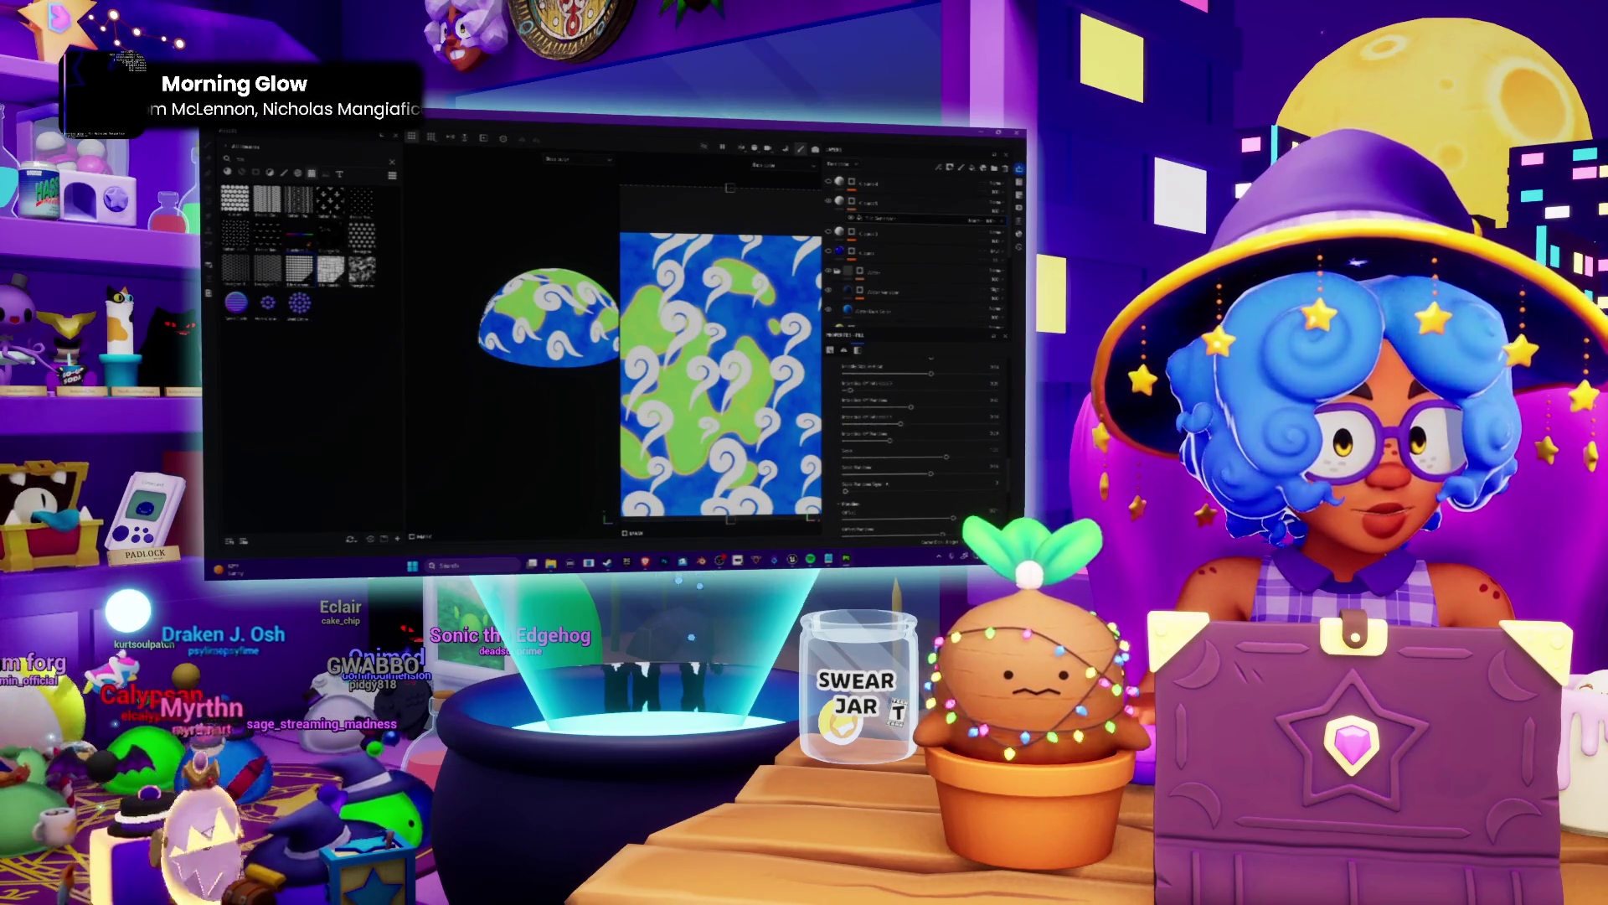
# Randomize the swirl offsets and regenerate the swirls as larger, bolder shapes.
pyautogui.moveTo(948, 456); pyautogui.dragTo(966, 455)
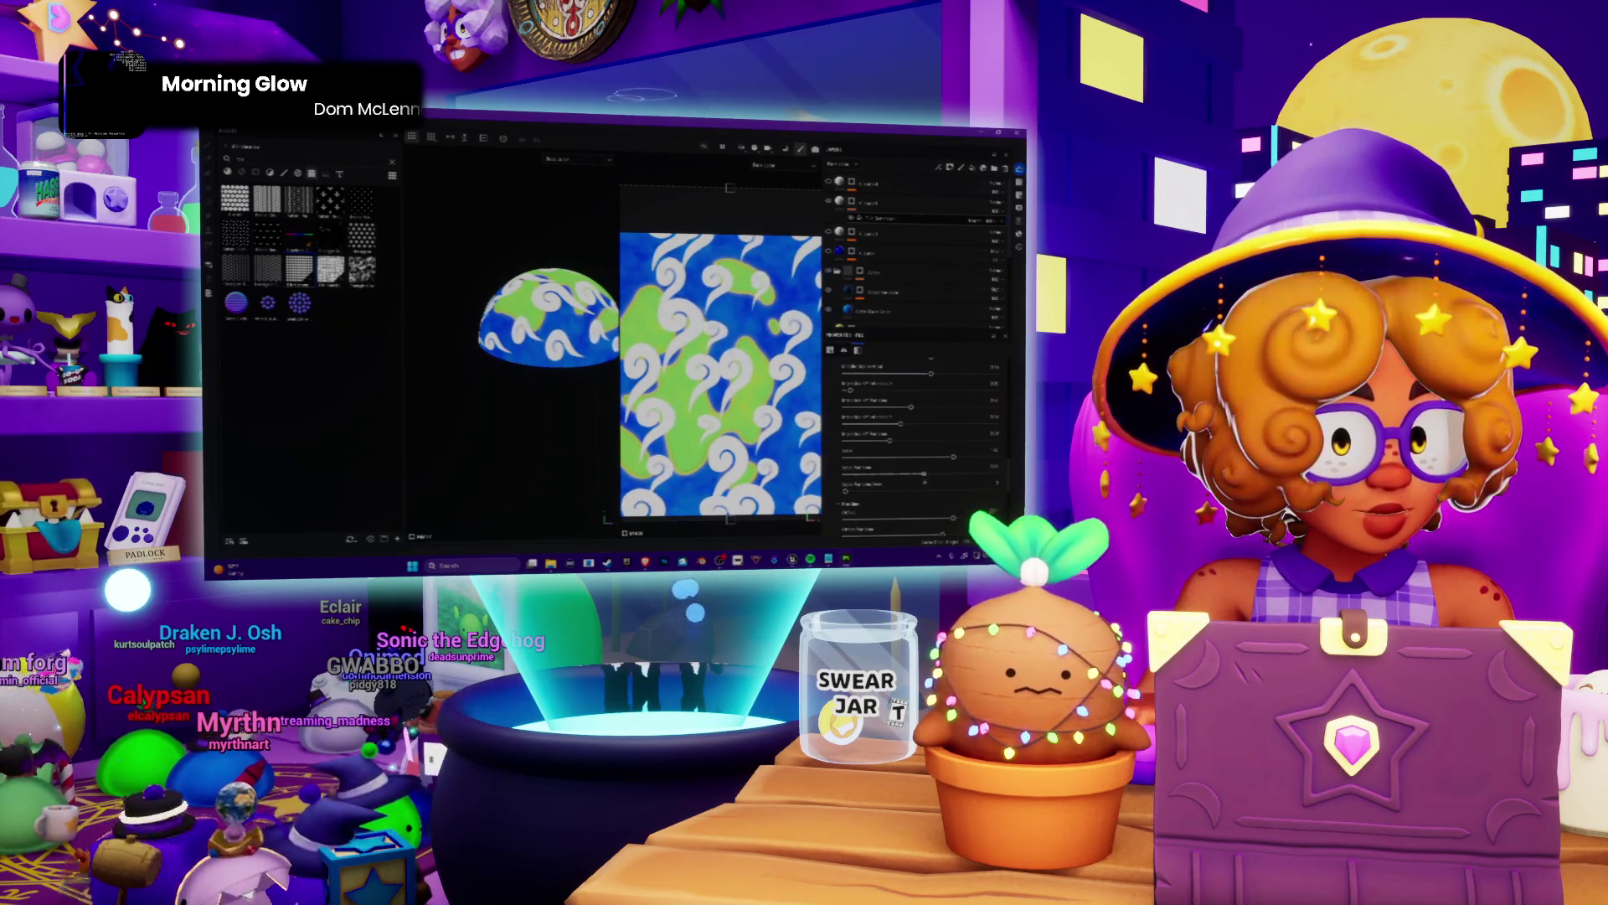
pyautogui.moveTo(952, 459); pyautogui.dragTo(959, 457)
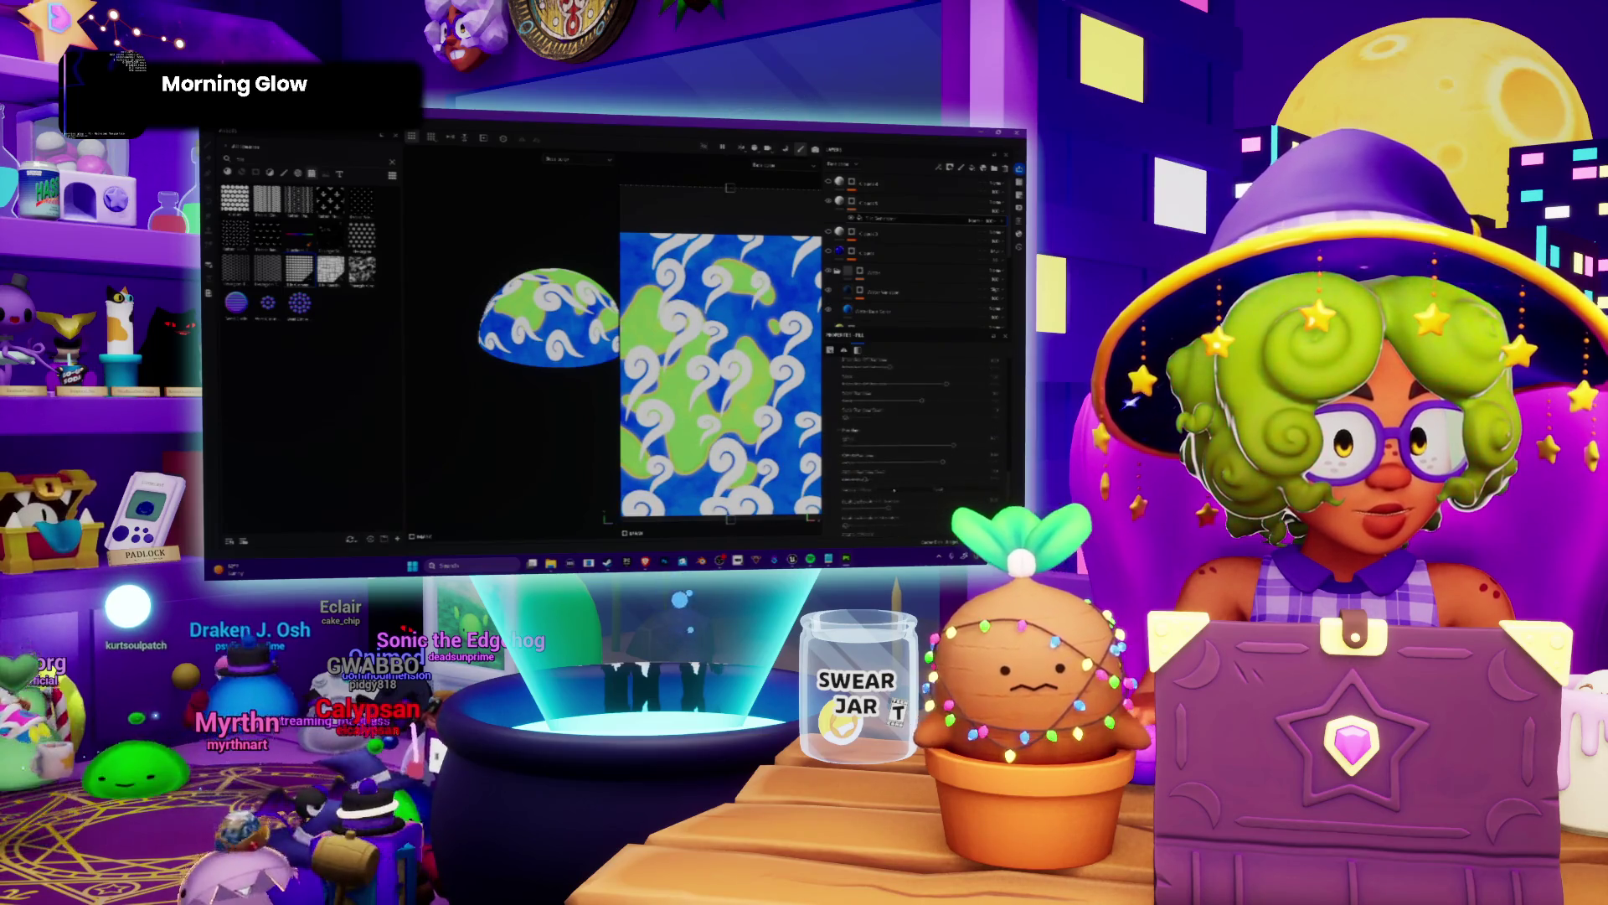
pyautogui.moveTo(865, 481); pyautogui.dragTo(880, 481)
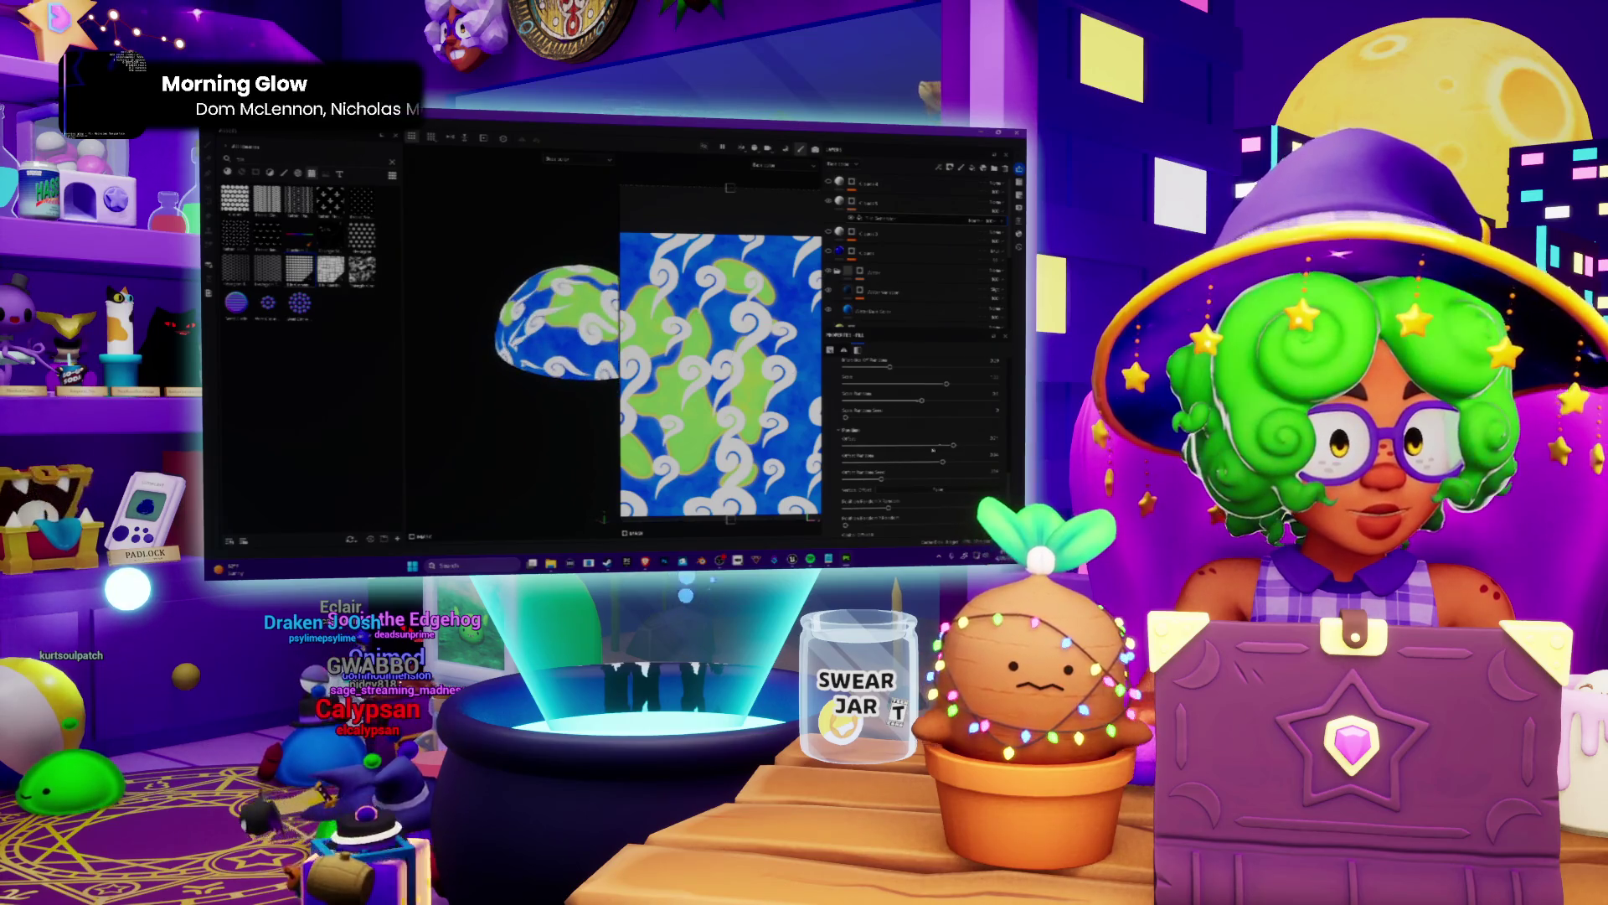
pyautogui.scroll(-2, 916, 478)
pyautogui.scroll(-2, 916, 479)
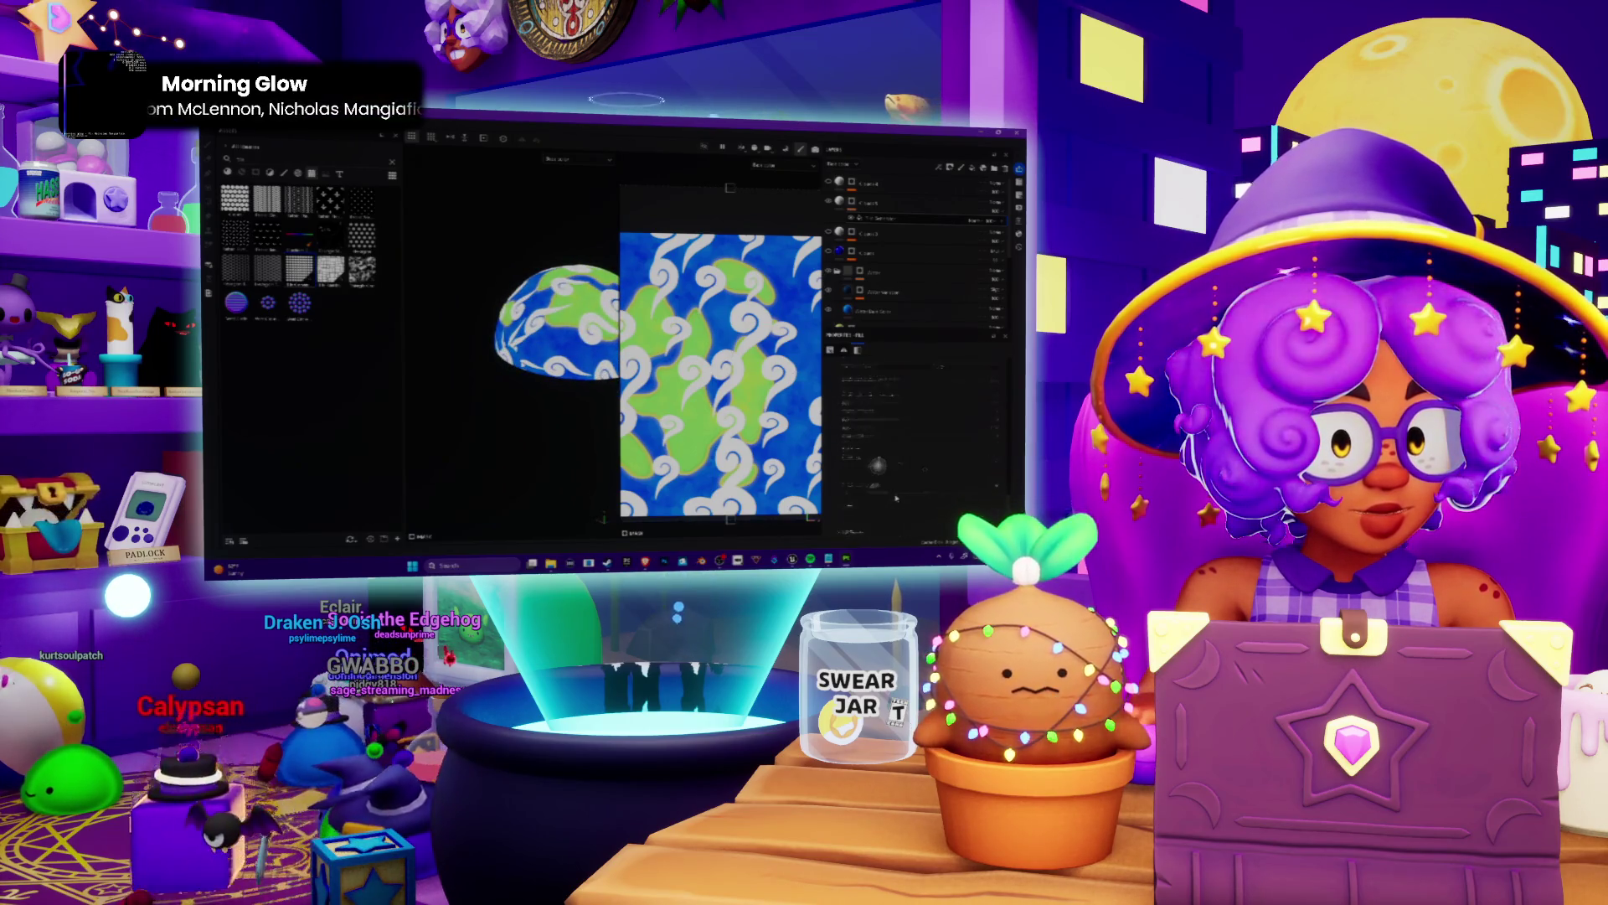
pyautogui.scroll(-2, 916, 427)
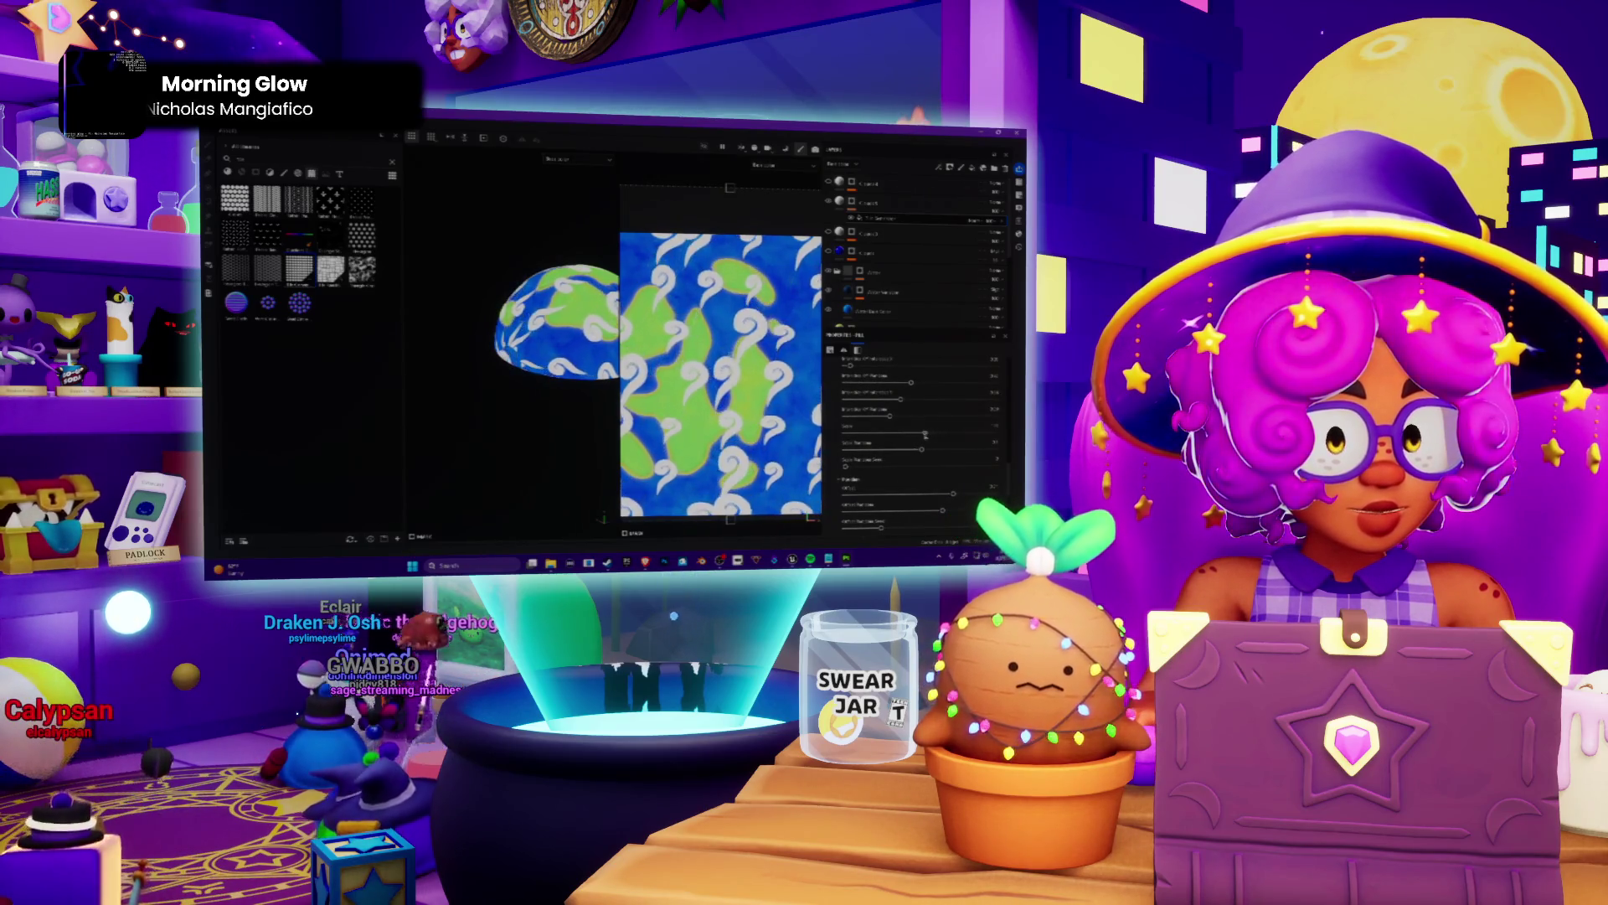
pyautogui.moveTo(971, 433); pyautogui.dragTo(983, 431)
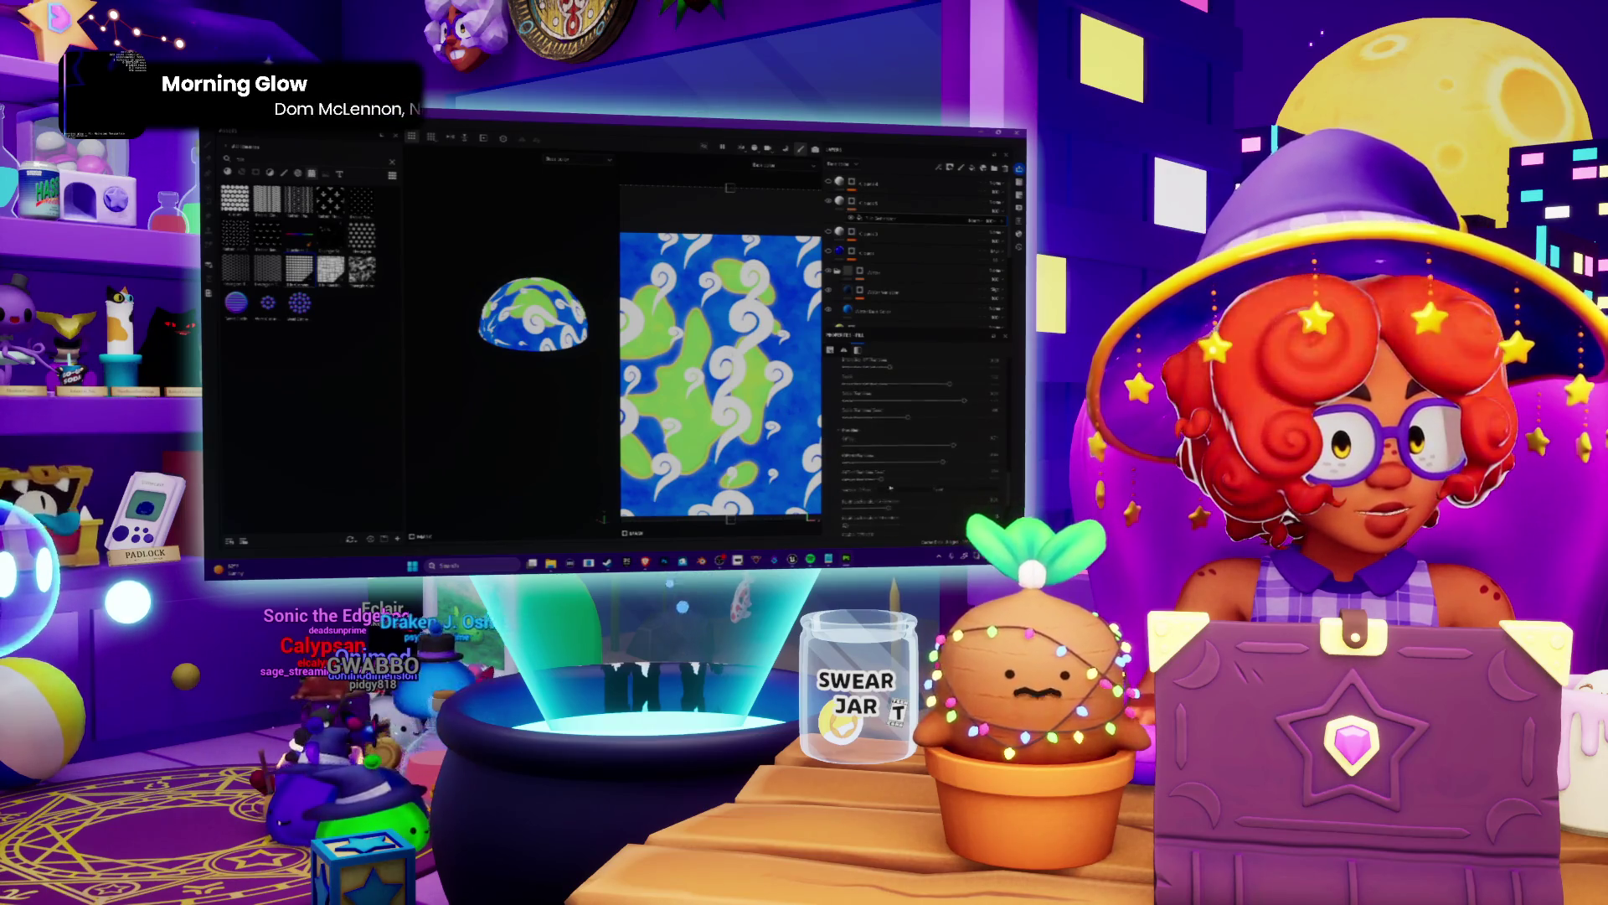
# Adjust the random seed value and sliders to cycle through swirl layouts.
pyautogui.moveTo(881, 479); pyautogui.dragTo(887, 479)
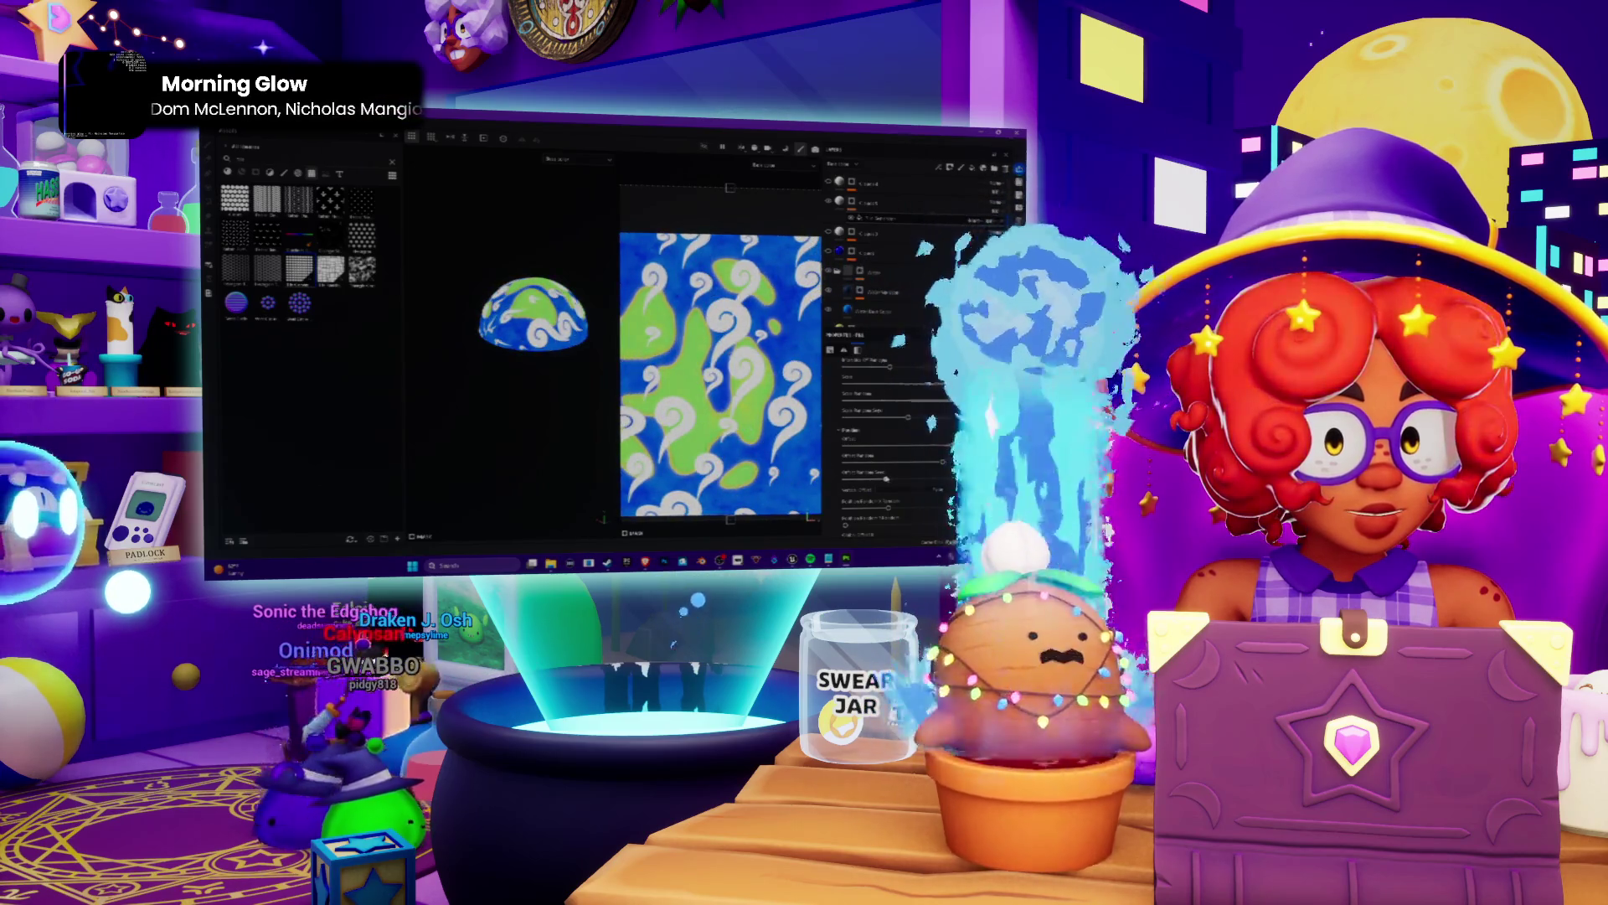
pyautogui.click(869, 367)
pyautogui.moveTo(871, 369); pyautogui.dragTo(874, 368)
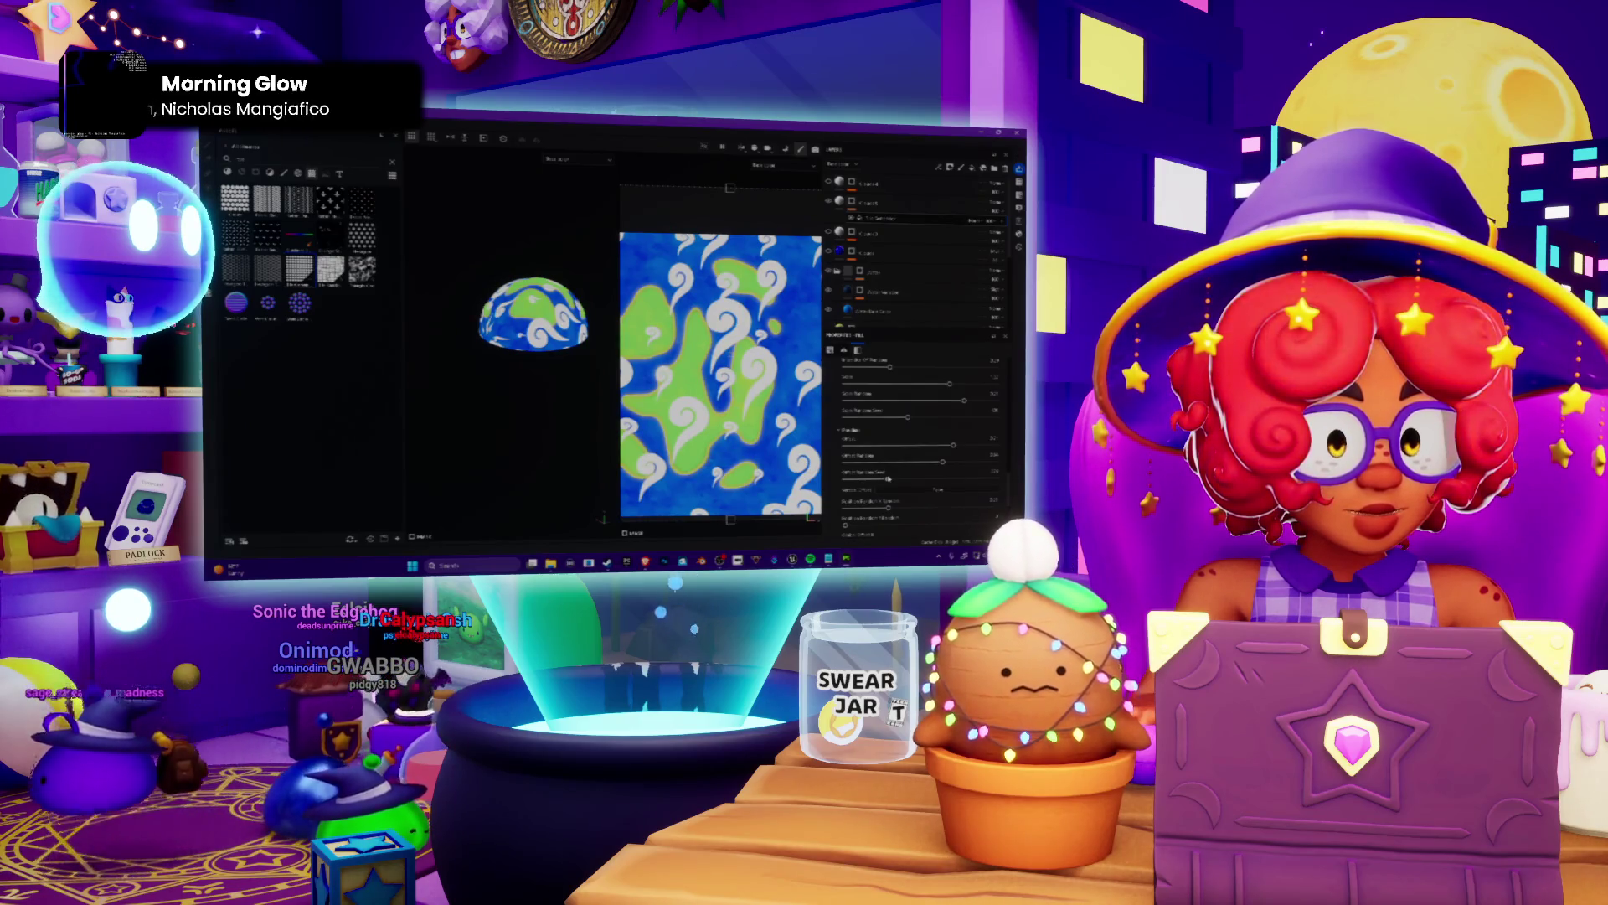
pyautogui.moveTo(930, 397); pyautogui.dragTo(987, 398)
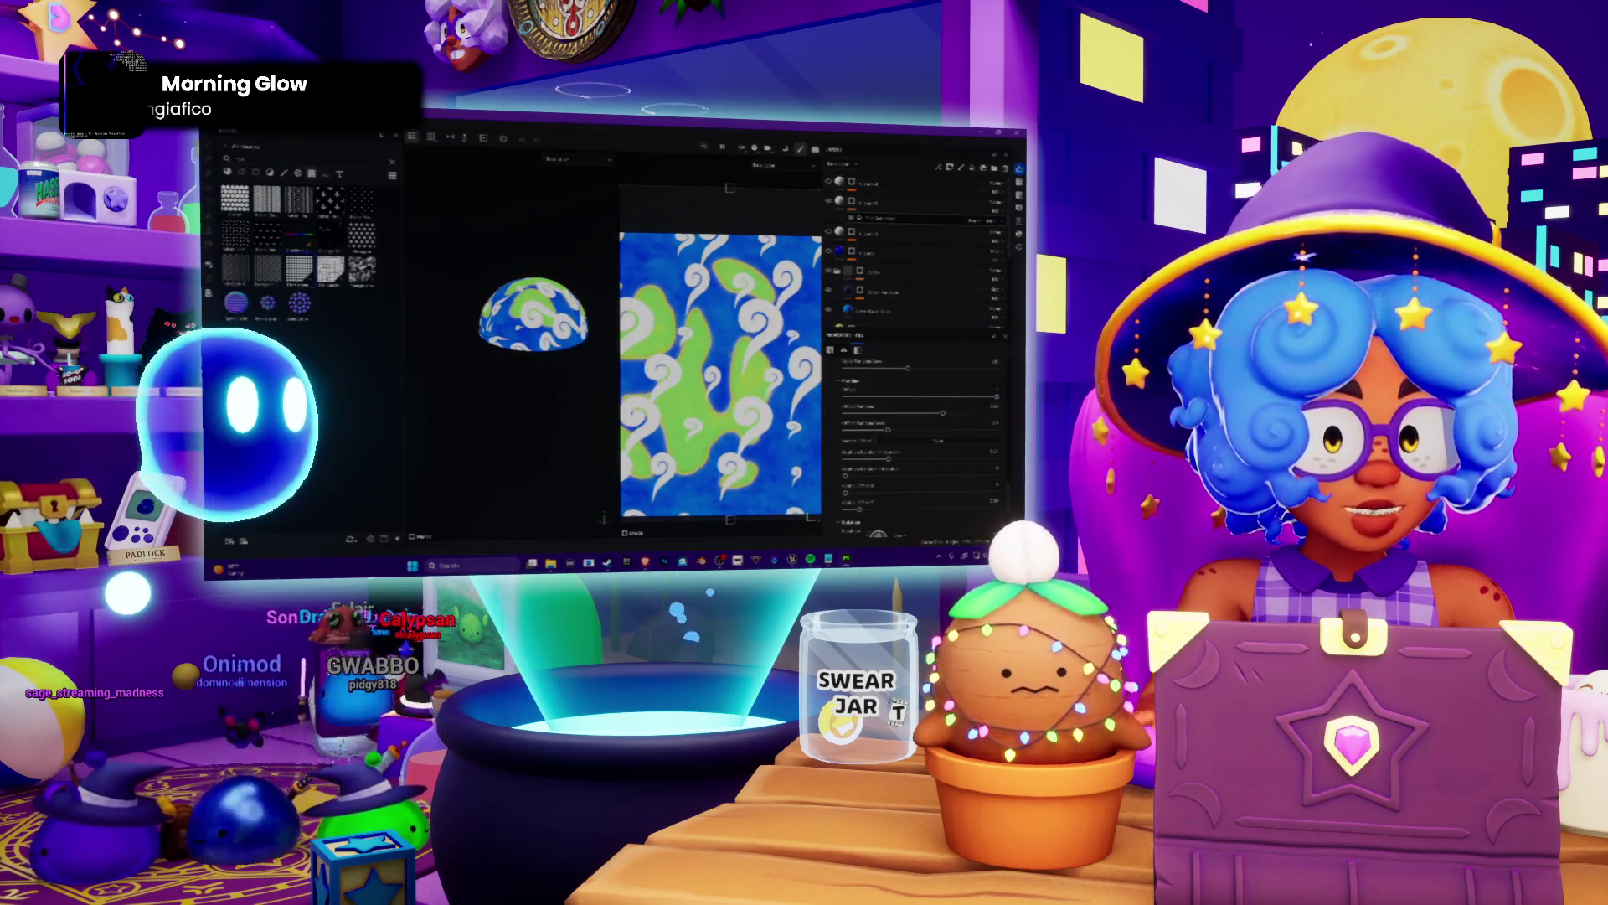
# Reroll the Random Seed button several times for a fresh swirl arrangement.
pyautogui.click(907, 442)
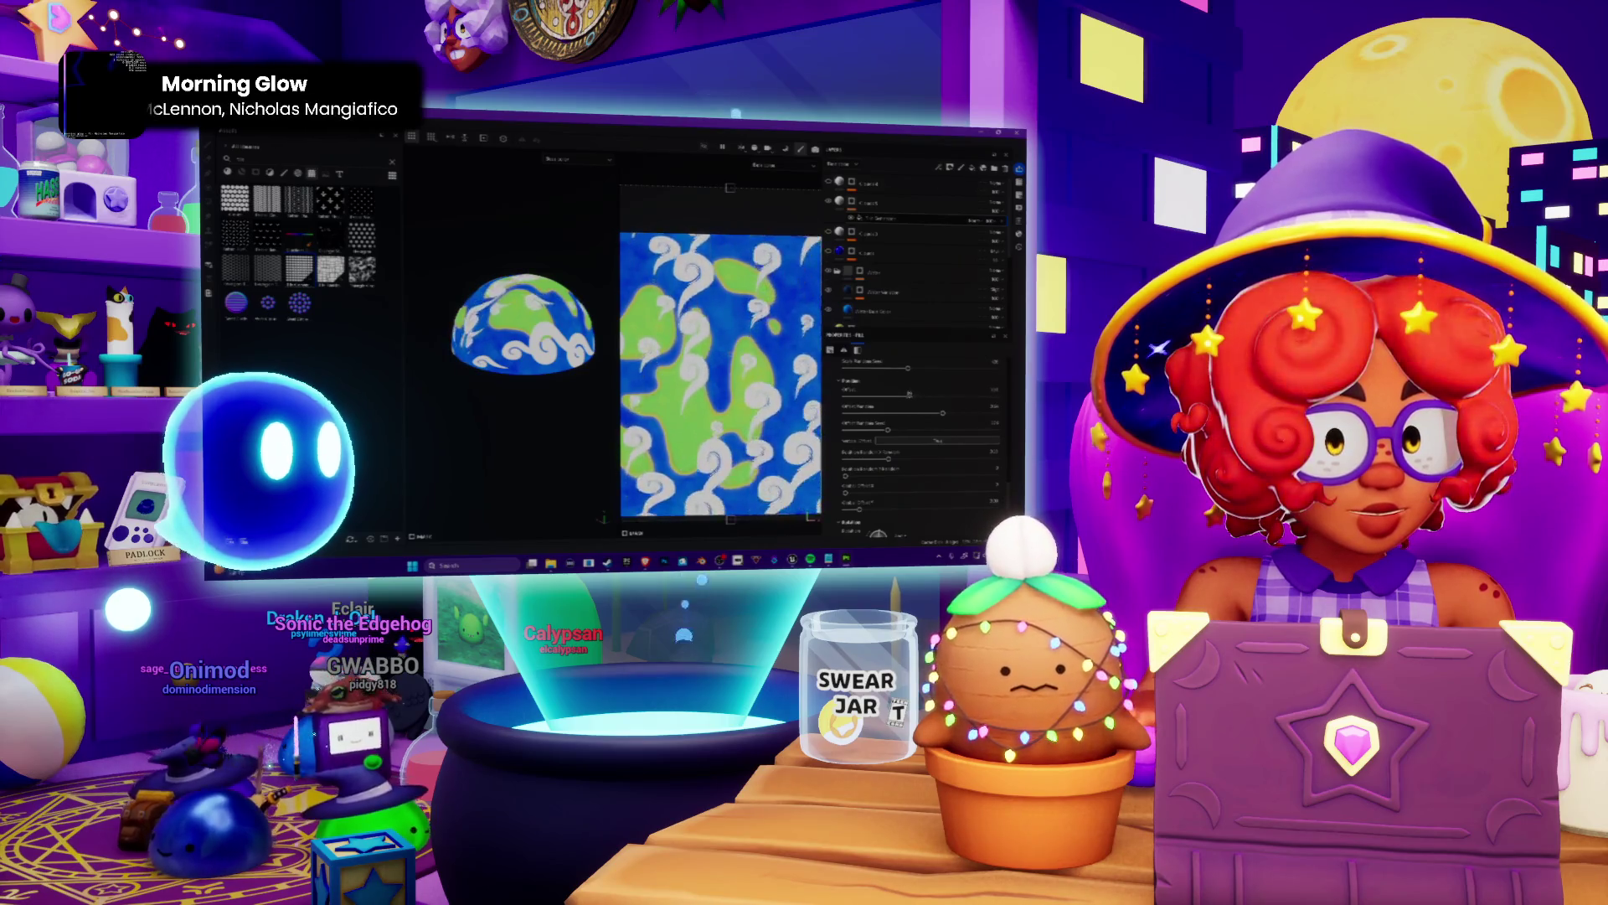
pyautogui.click(900, 446)
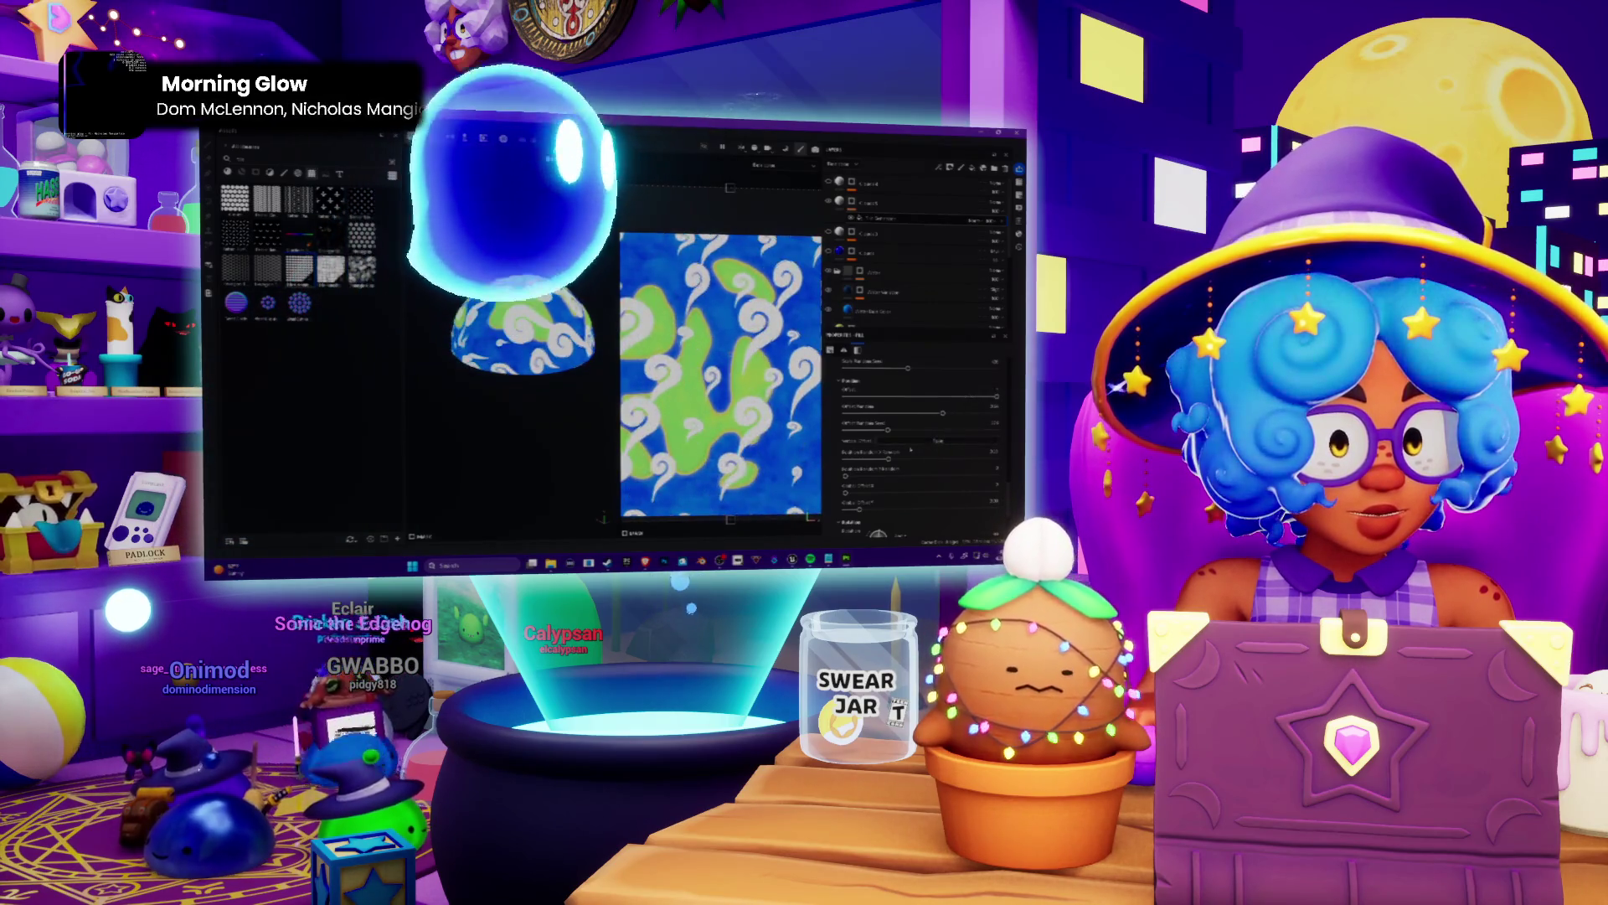
pyautogui.click(900, 445)
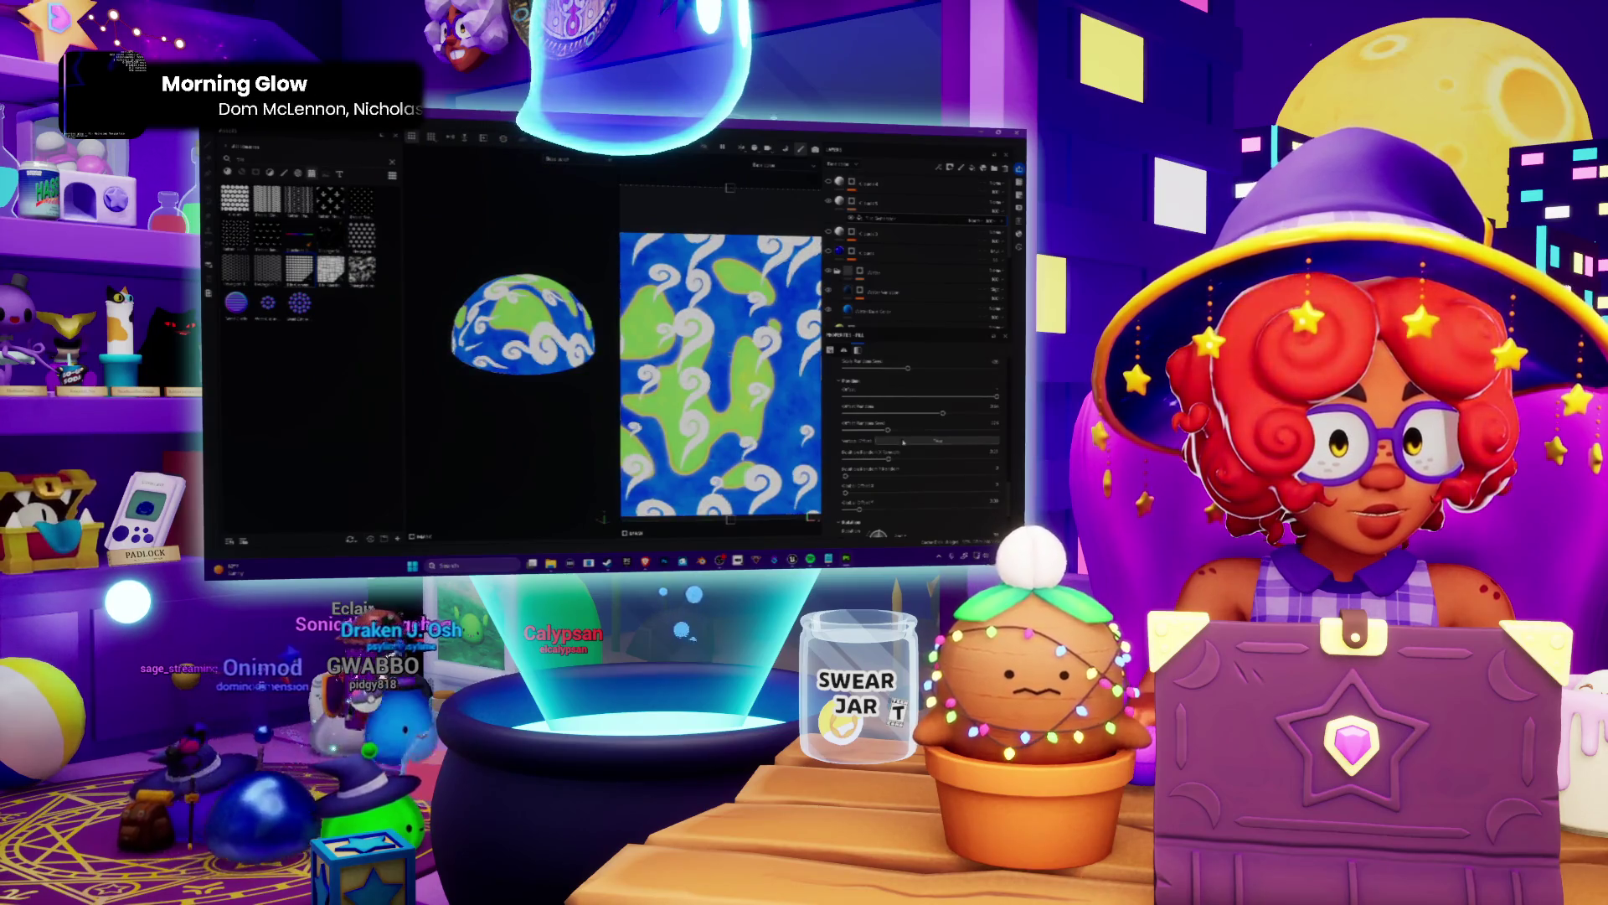
pyautogui.click(900, 443)
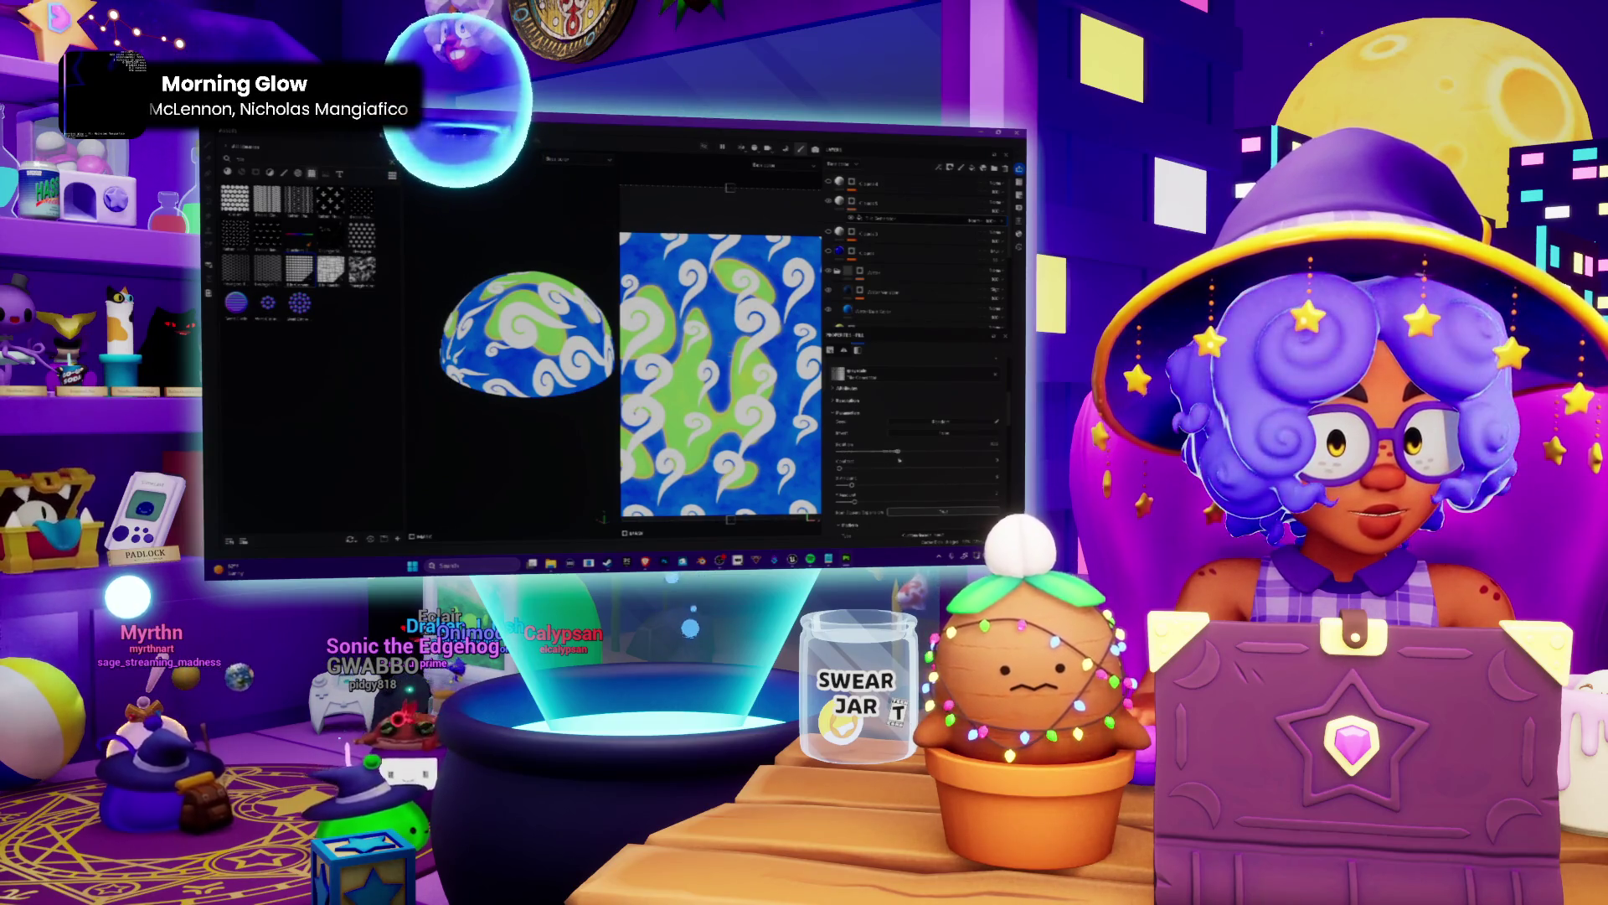
# Scale the swirl projection up until one broad white band crosses the dome.
pyautogui.moveTo(899, 460)
pyautogui.mouseDown()
pyautogui.moveTo(842, 435)
pyautogui.moveTo(898, 399)
pyautogui.moveTo(880, 400)
pyautogui.moveTo(854, 453)
pyautogui.mouseUp()
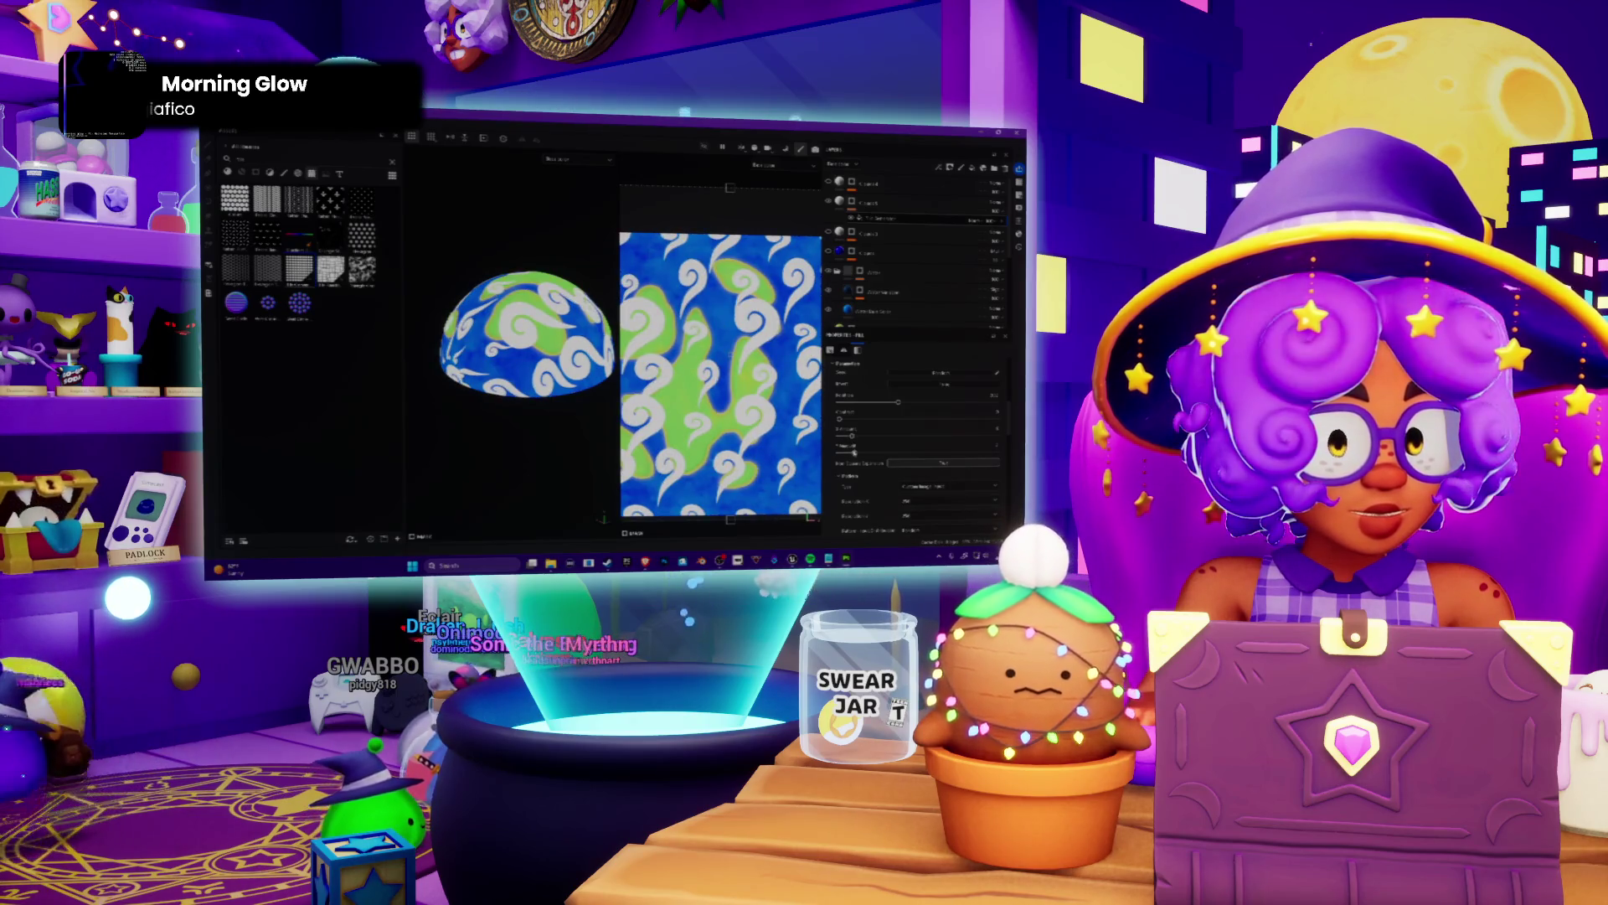
pyautogui.moveTo(880, 400); pyautogui.dragTo(898, 401)
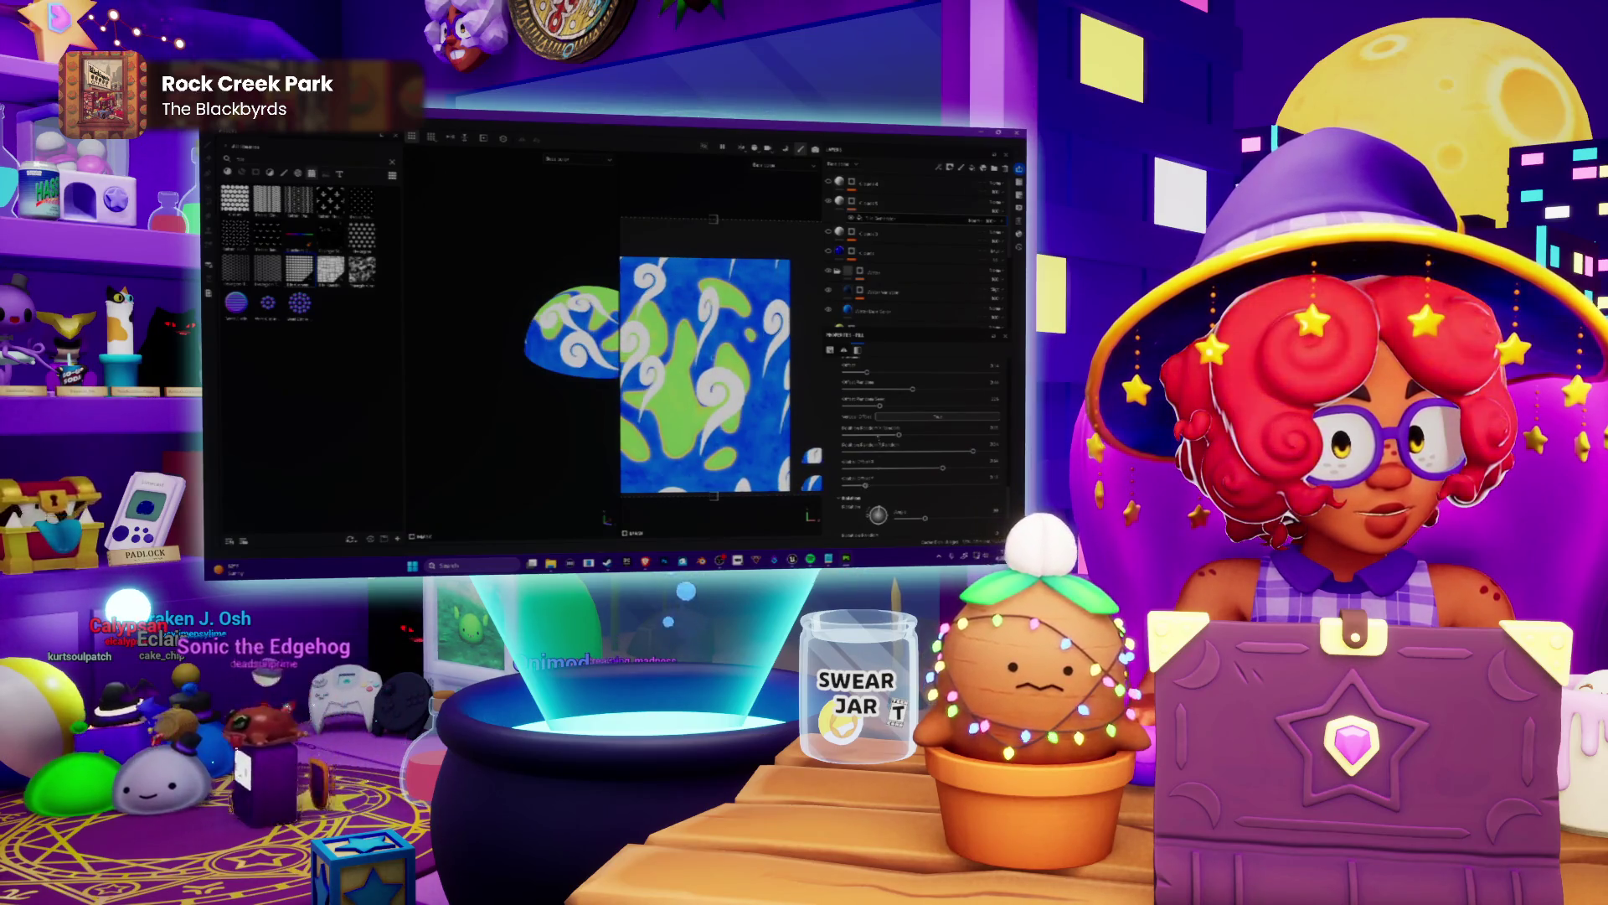
pyautogui.scroll(-2, 872, 438)
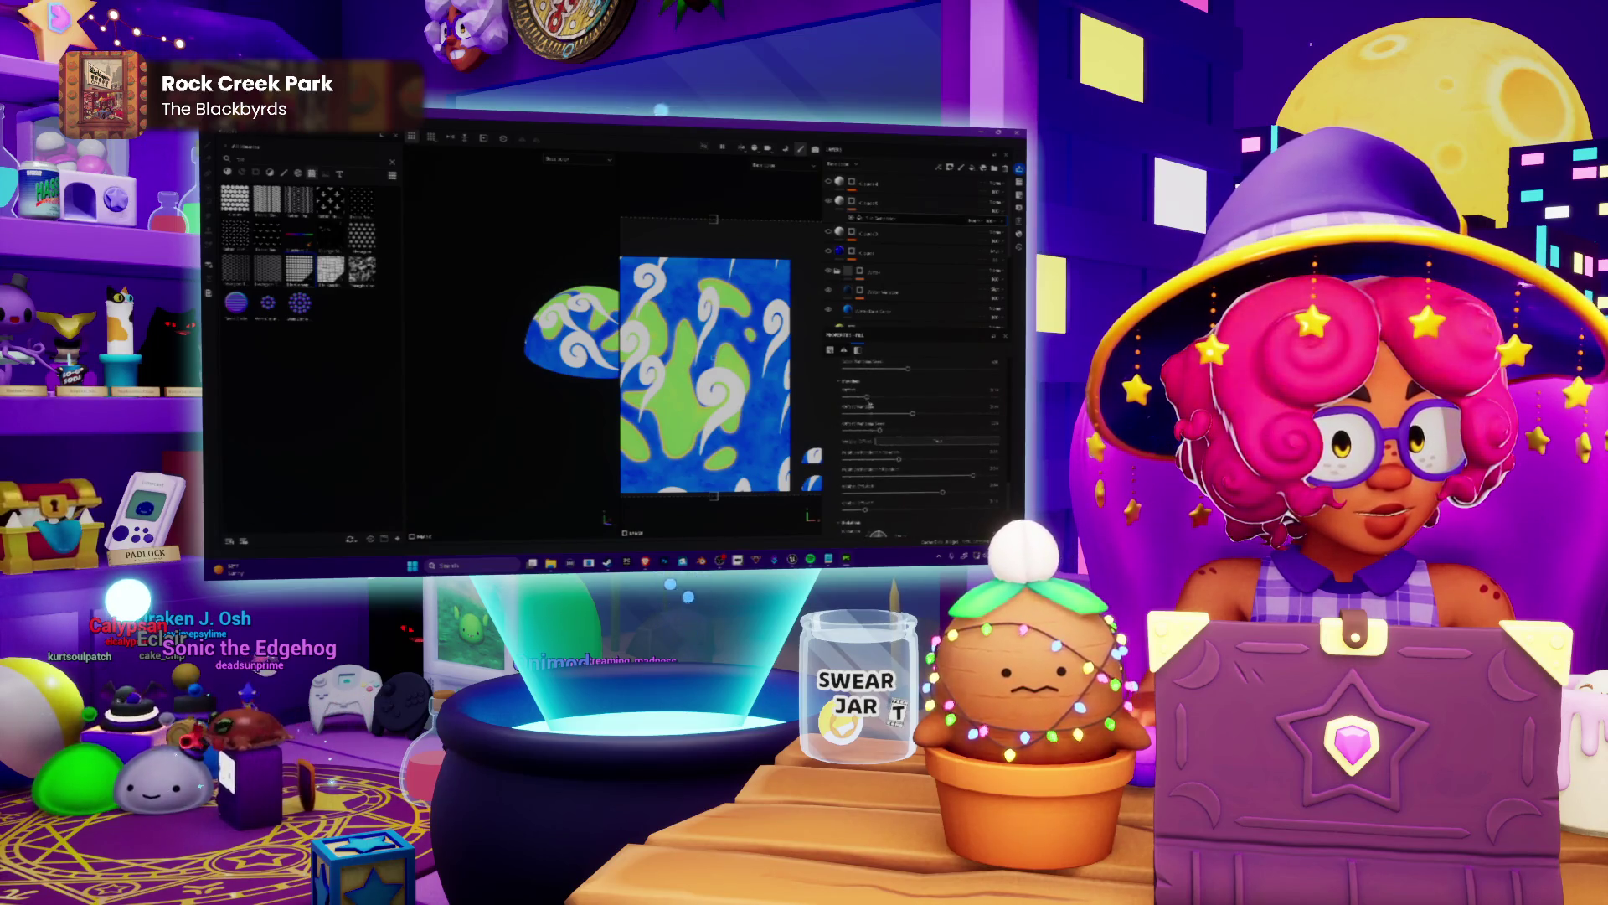
# Shift the projection offset so the white swirls sit in a different layout.
pyautogui.moveTo(868, 395)
pyautogui.mouseDown()
pyautogui.moveTo(933, 397)
pyautogui.moveTo(845, 397)
pyautogui.mouseUp()
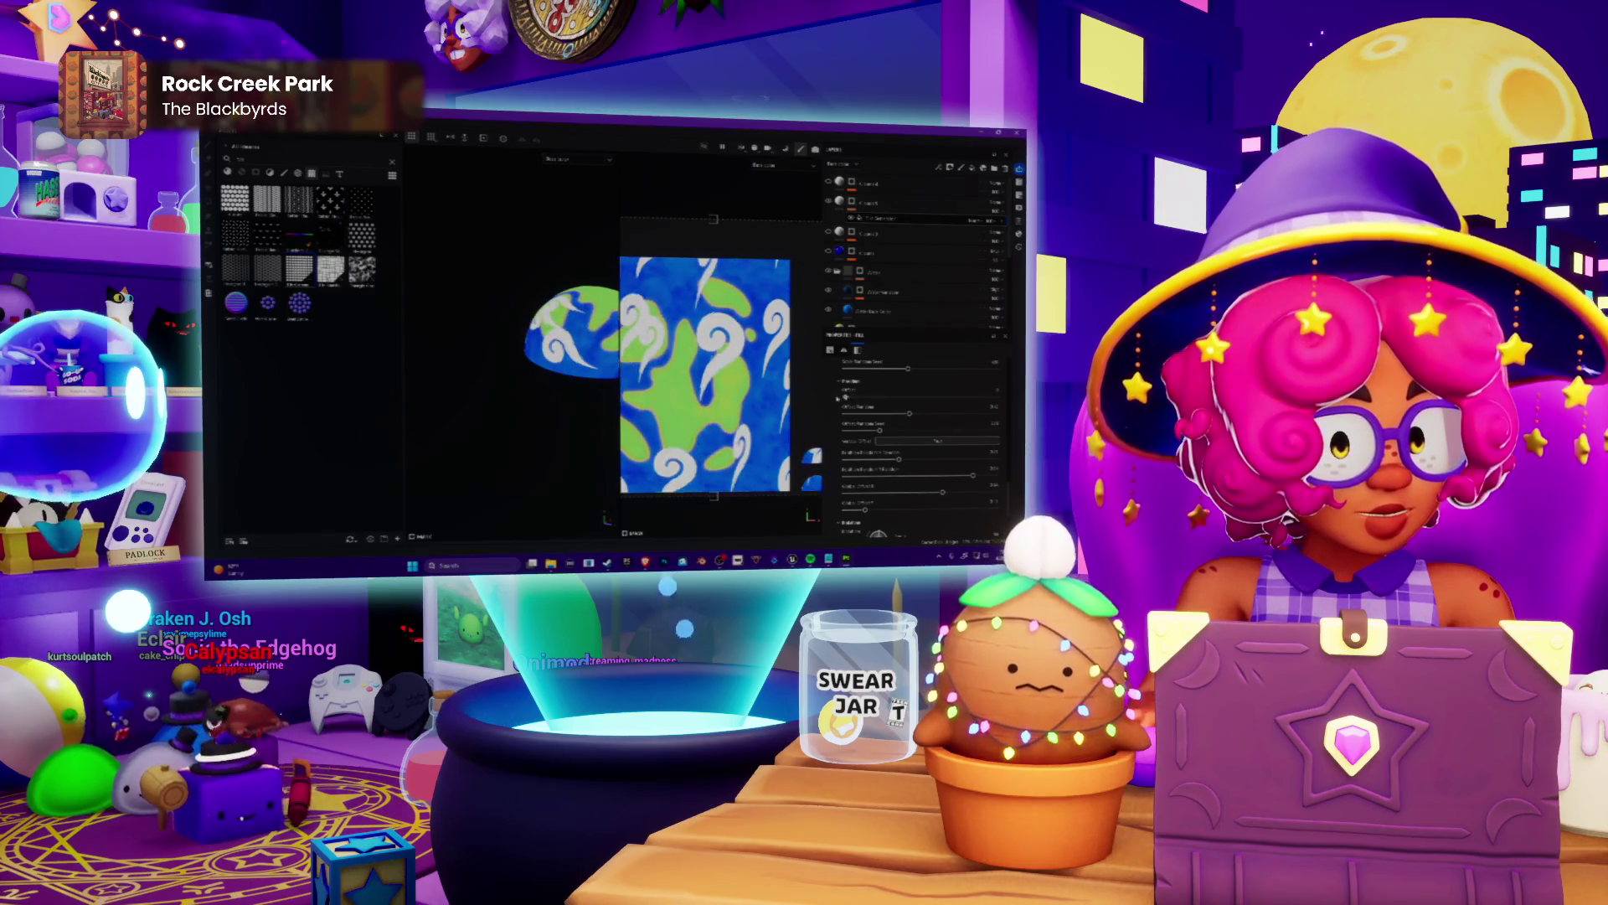
pyautogui.scroll(-2, 905, 427)
pyautogui.moveTo(878, 491); pyautogui.dragTo(890, 447)
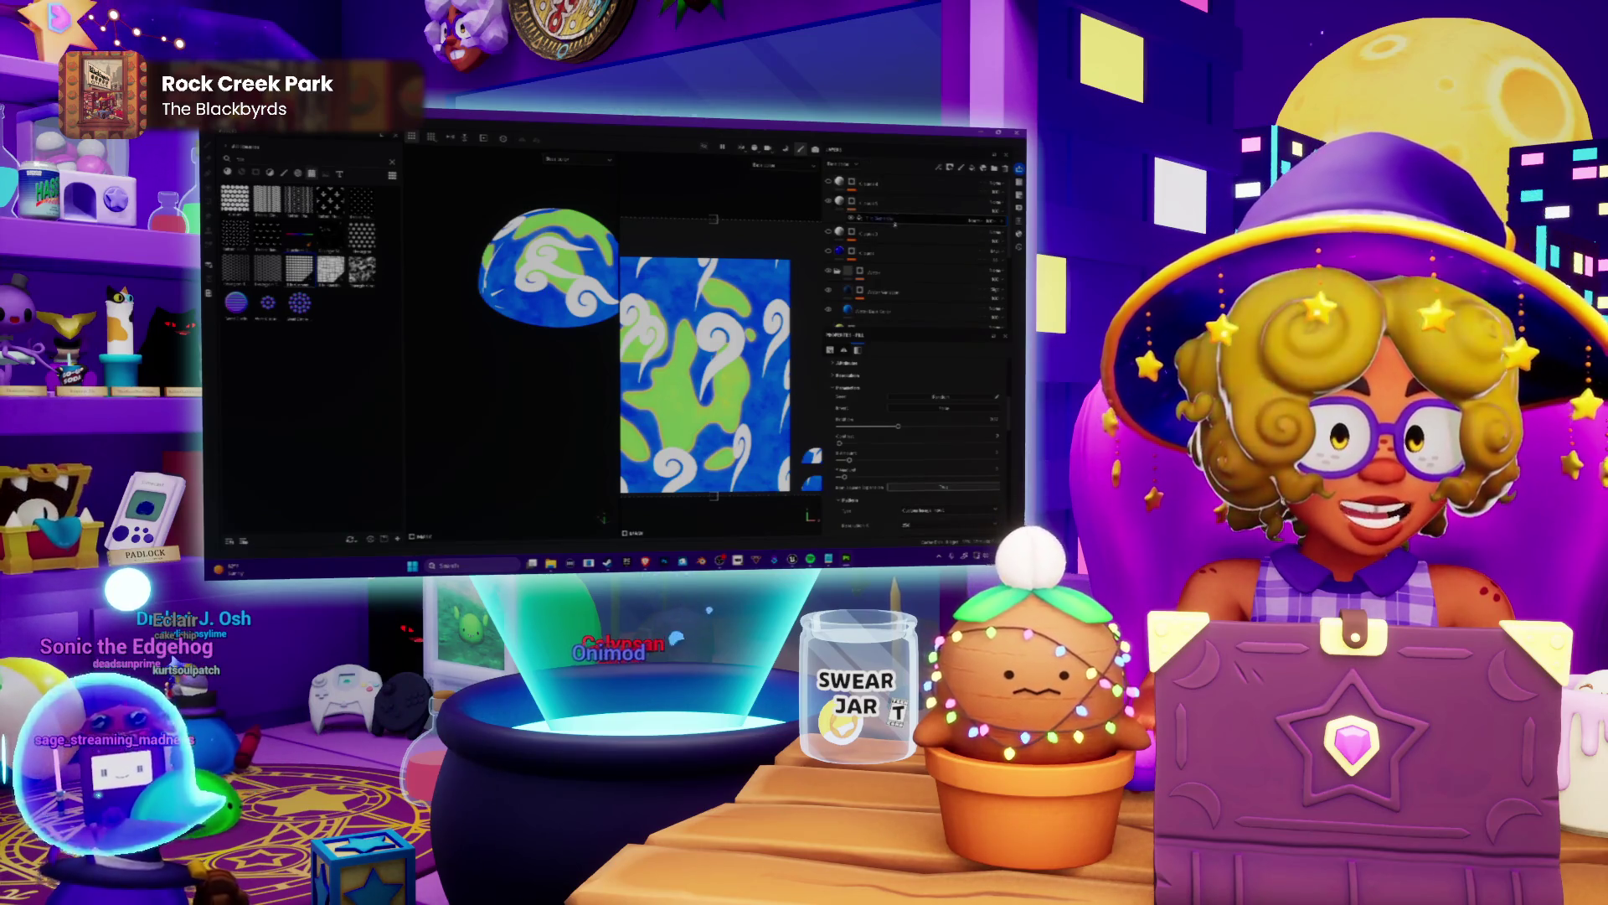
# Undo the swirl-cloud projection and redo so one large white swirl covers the slime.
pyautogui.press('Delete')
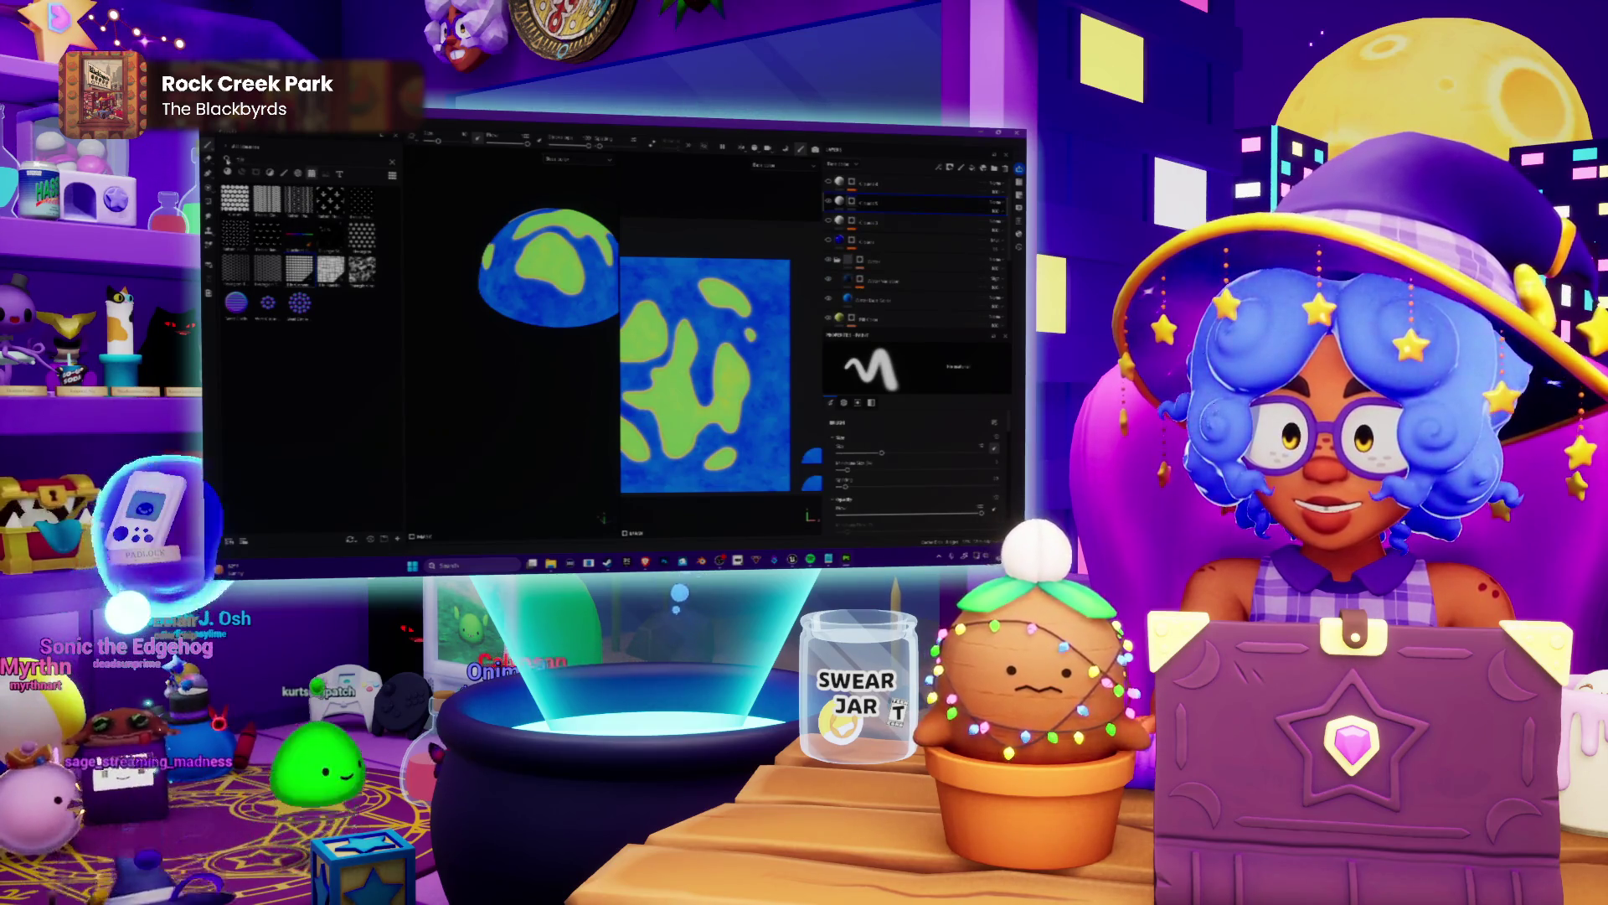
pyautogui.hotkey('ctrl', 'z')
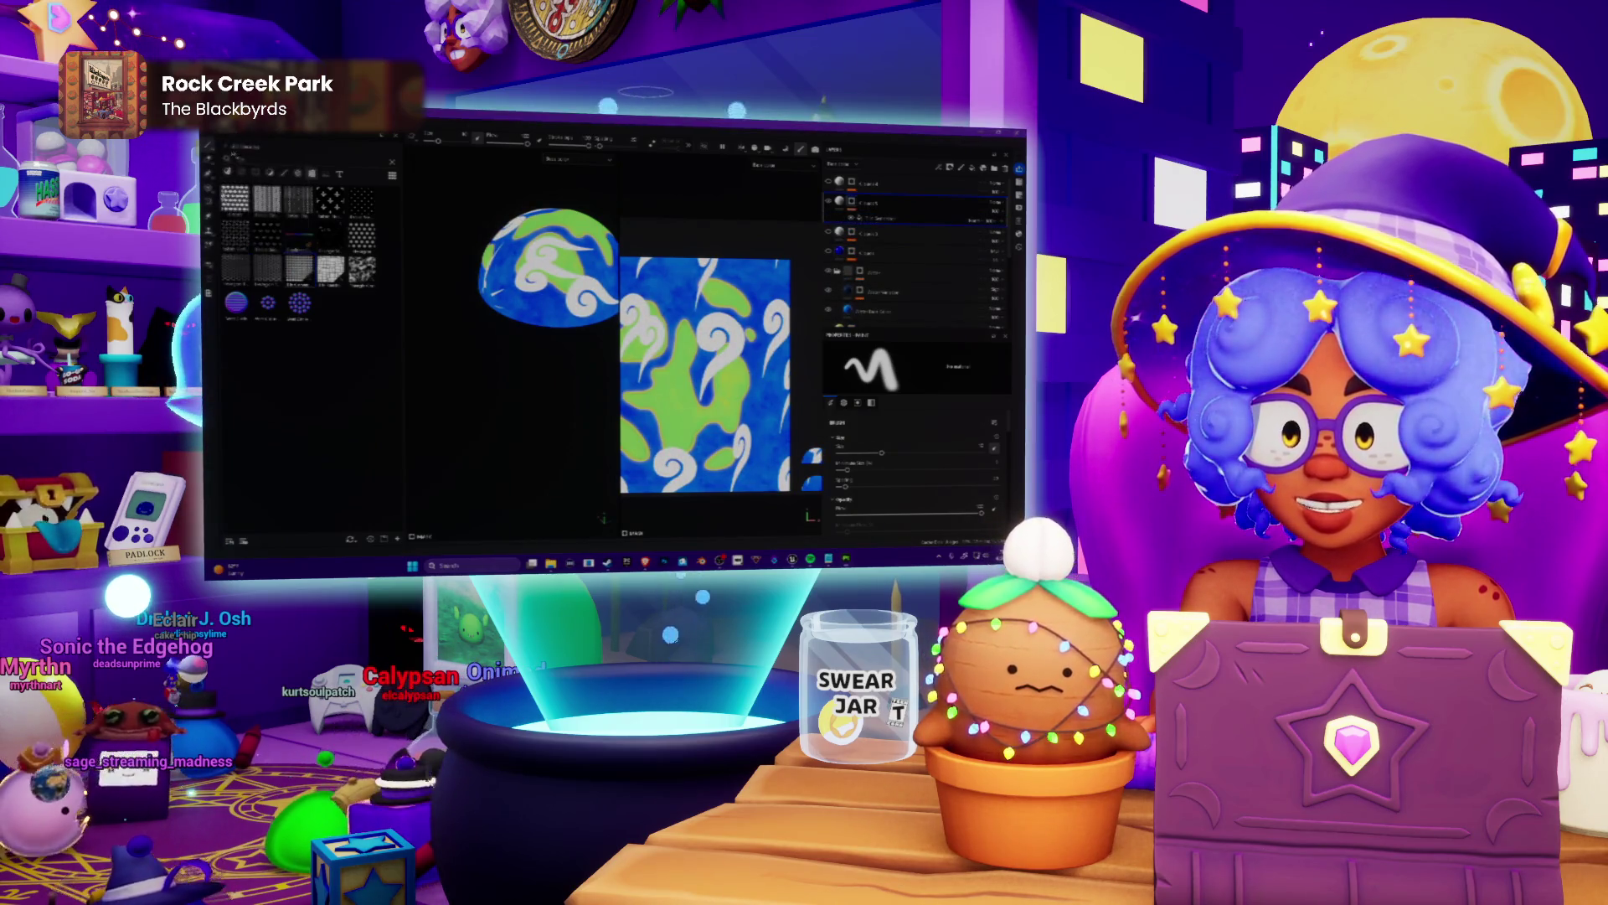
pyautogui.scroll(3, 302, 315)
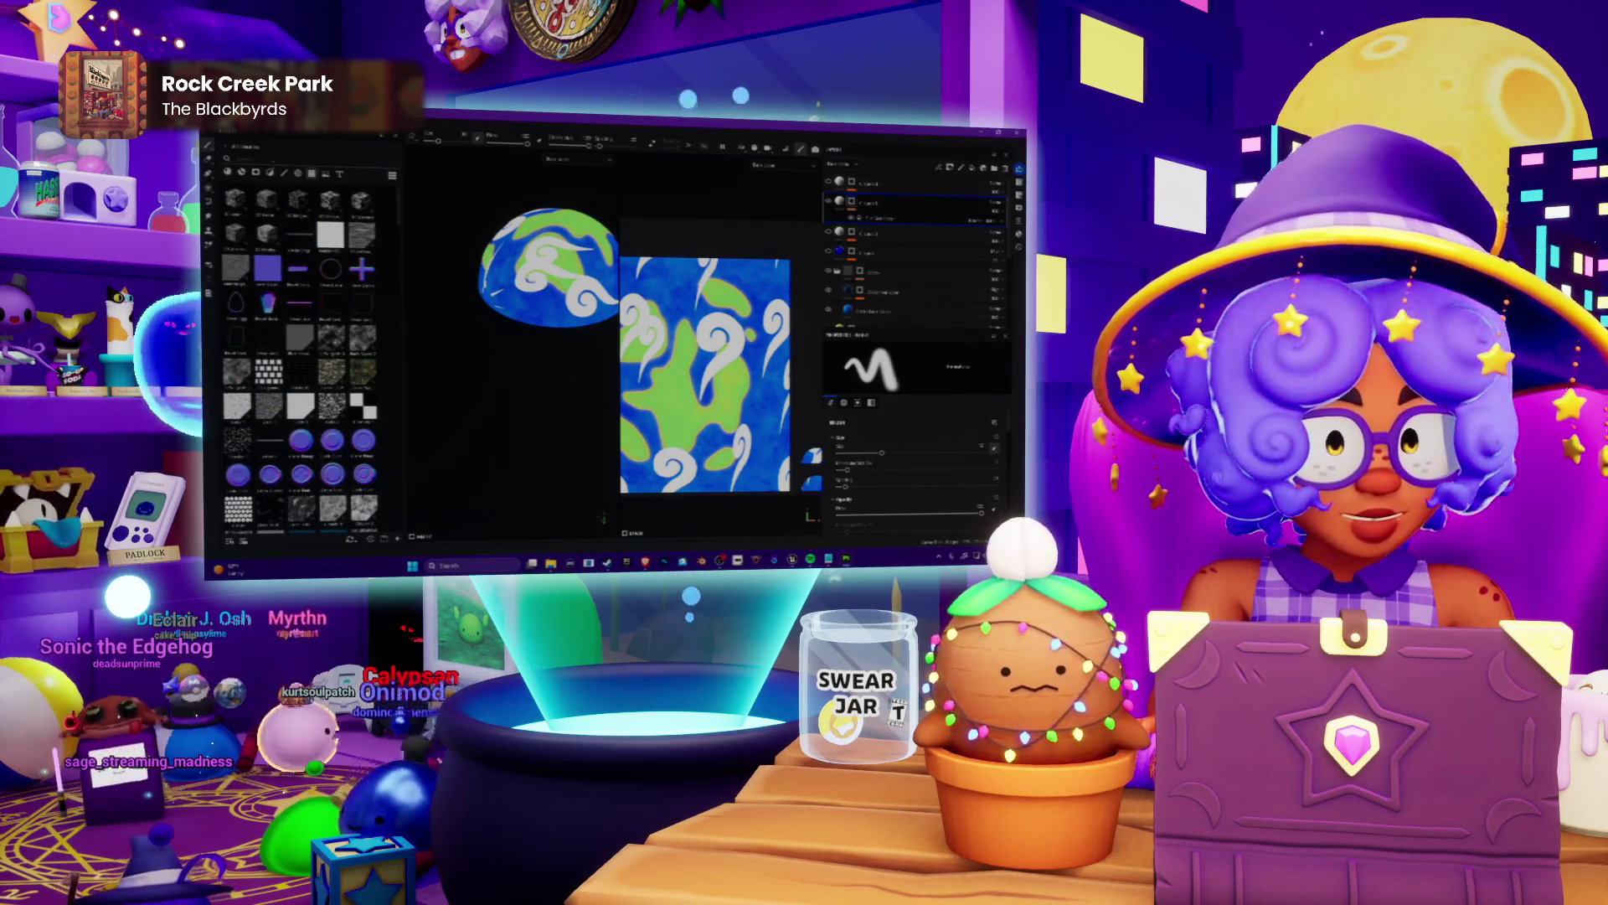
pyautogui.hotkey('ctrl', 'z')
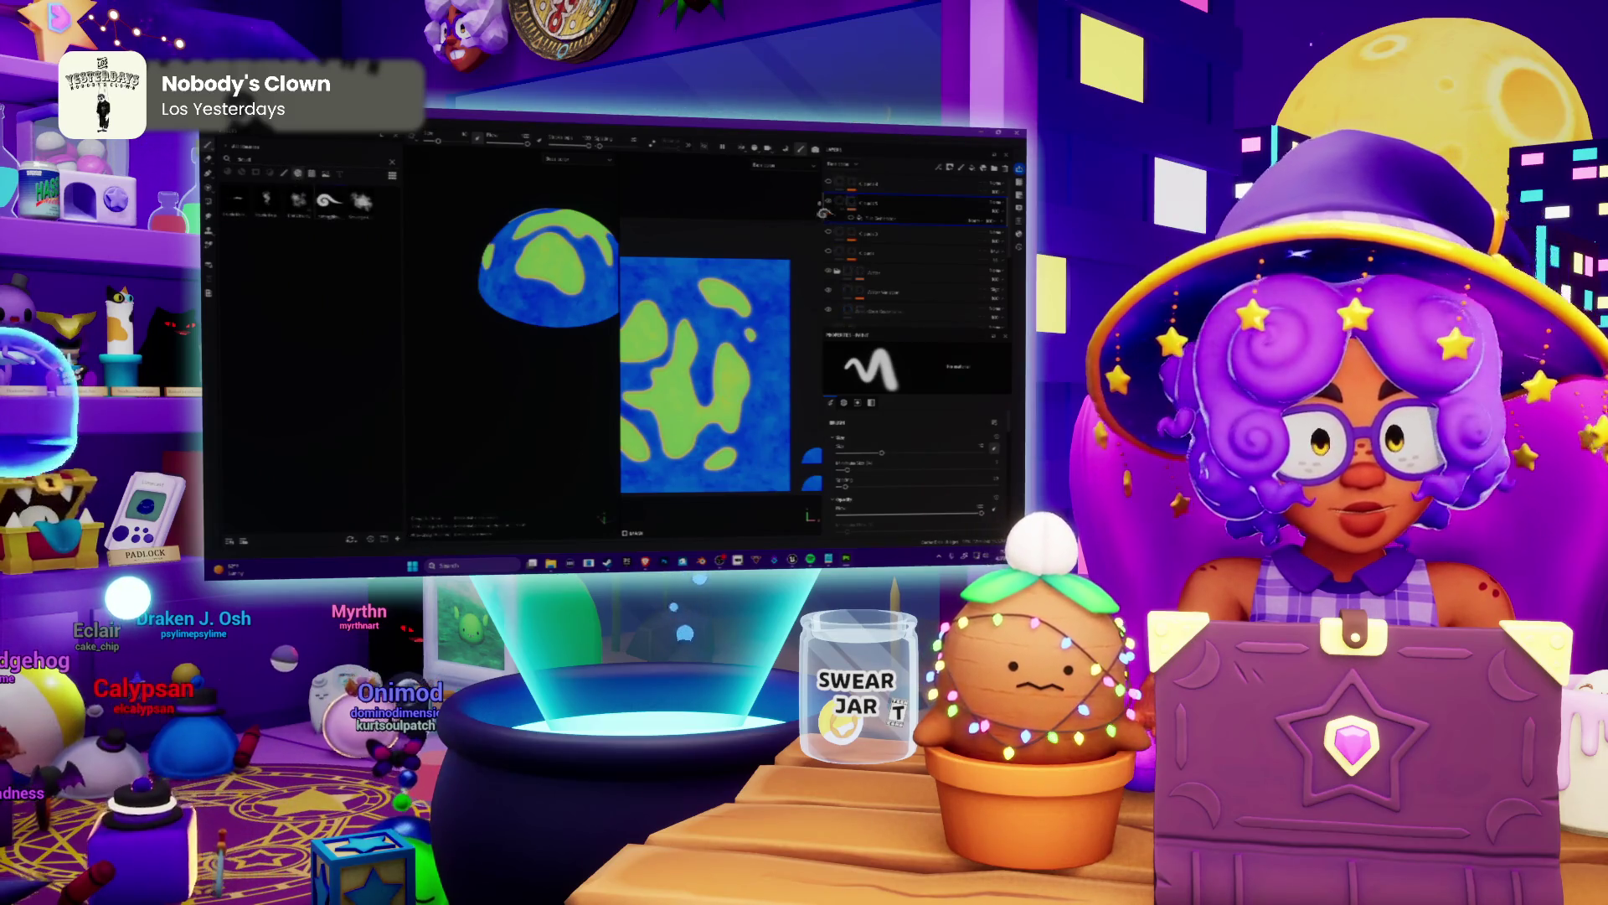
pyautogui.hotkey('ctrl', 'y')
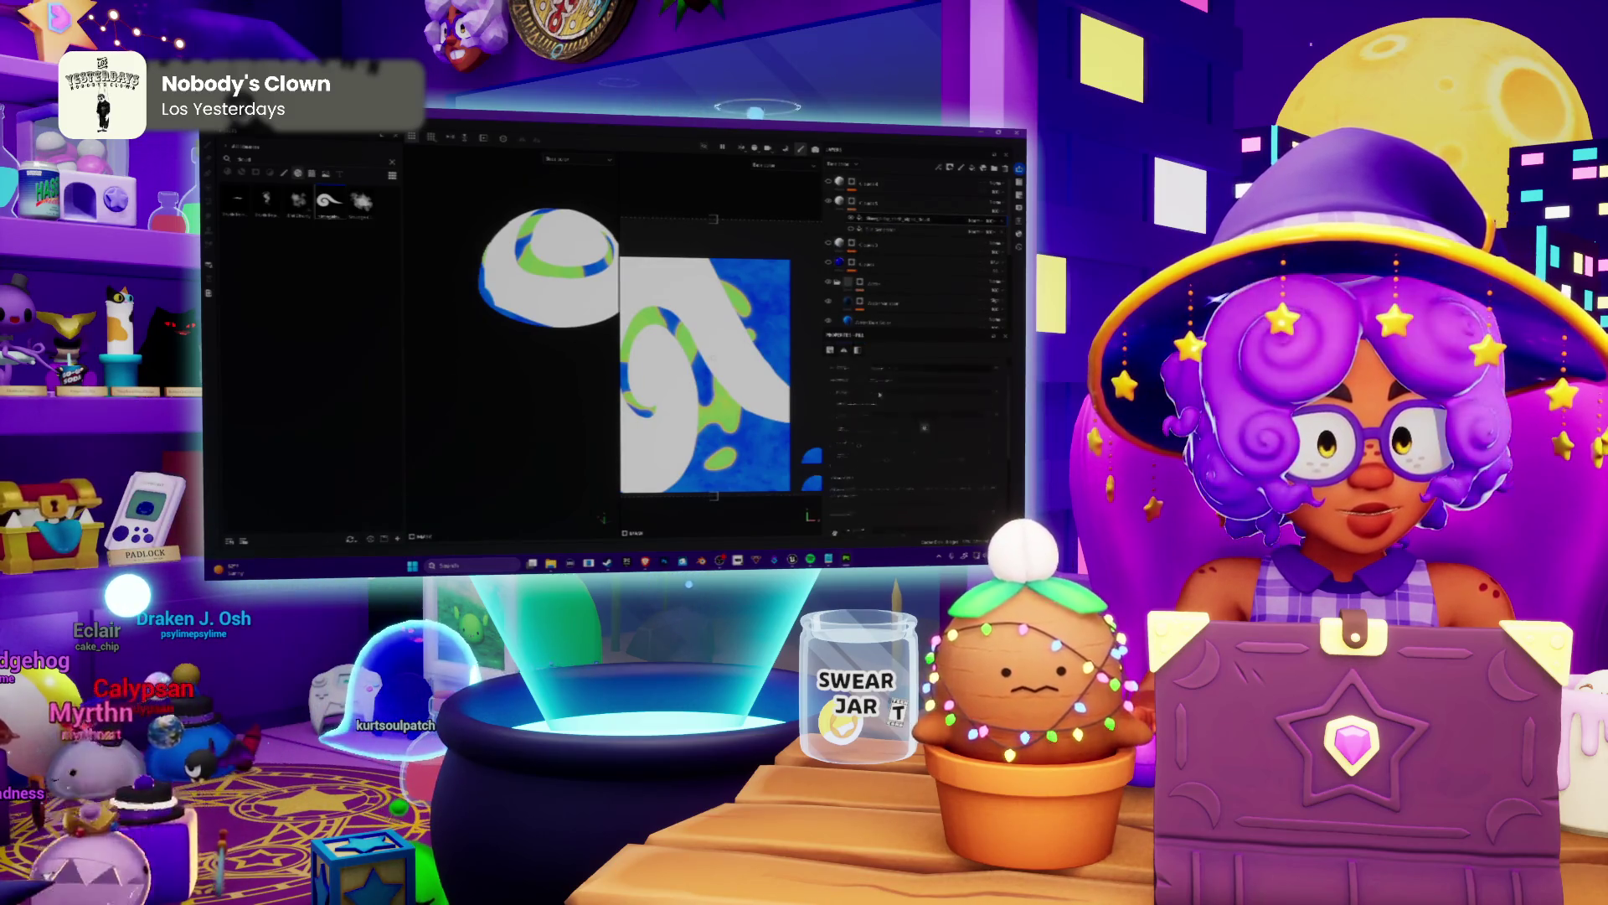
# Switch the swirl fill layer to a different projection mode such as Tri-planar.
pyautogui.click(892, 409)
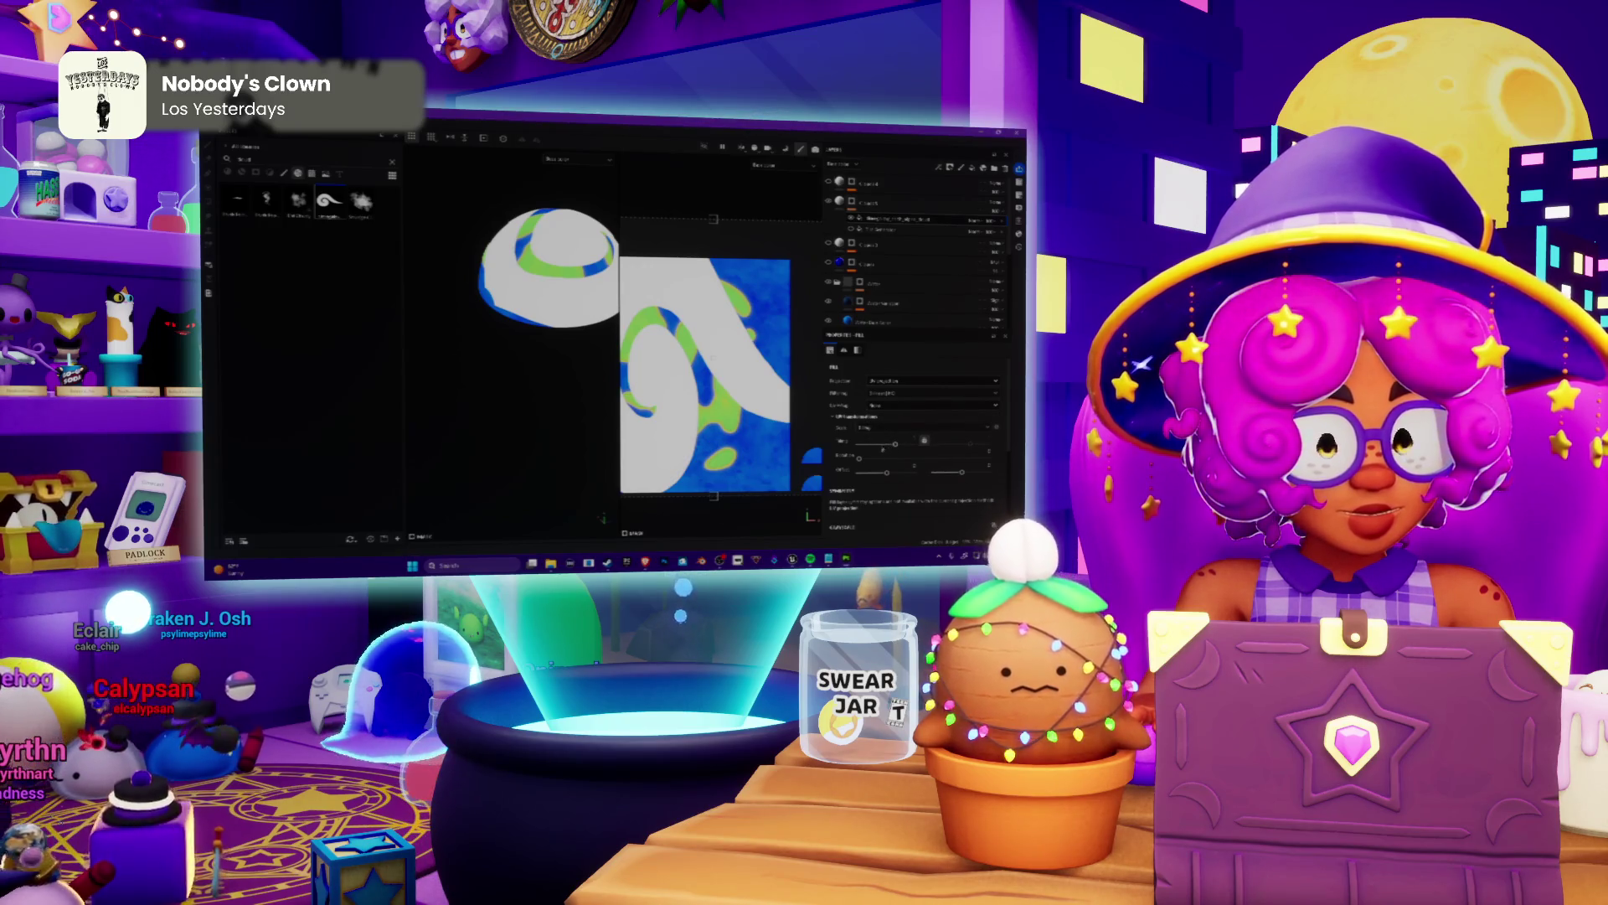
pyautogui.click(886, 381)
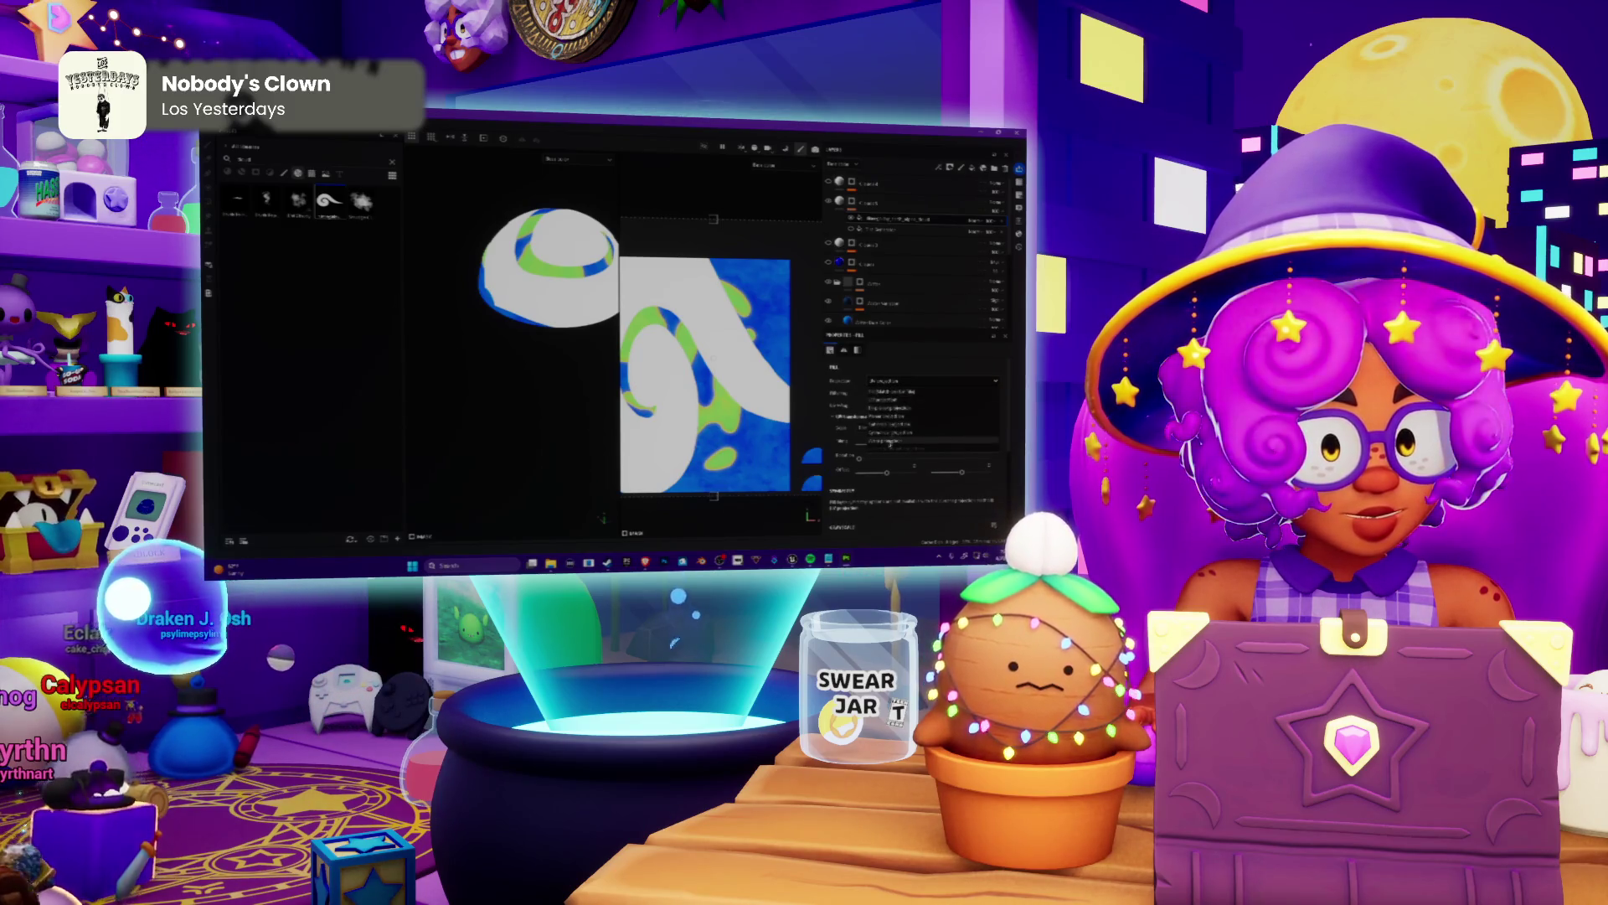
pyautogui.click(888, 417)
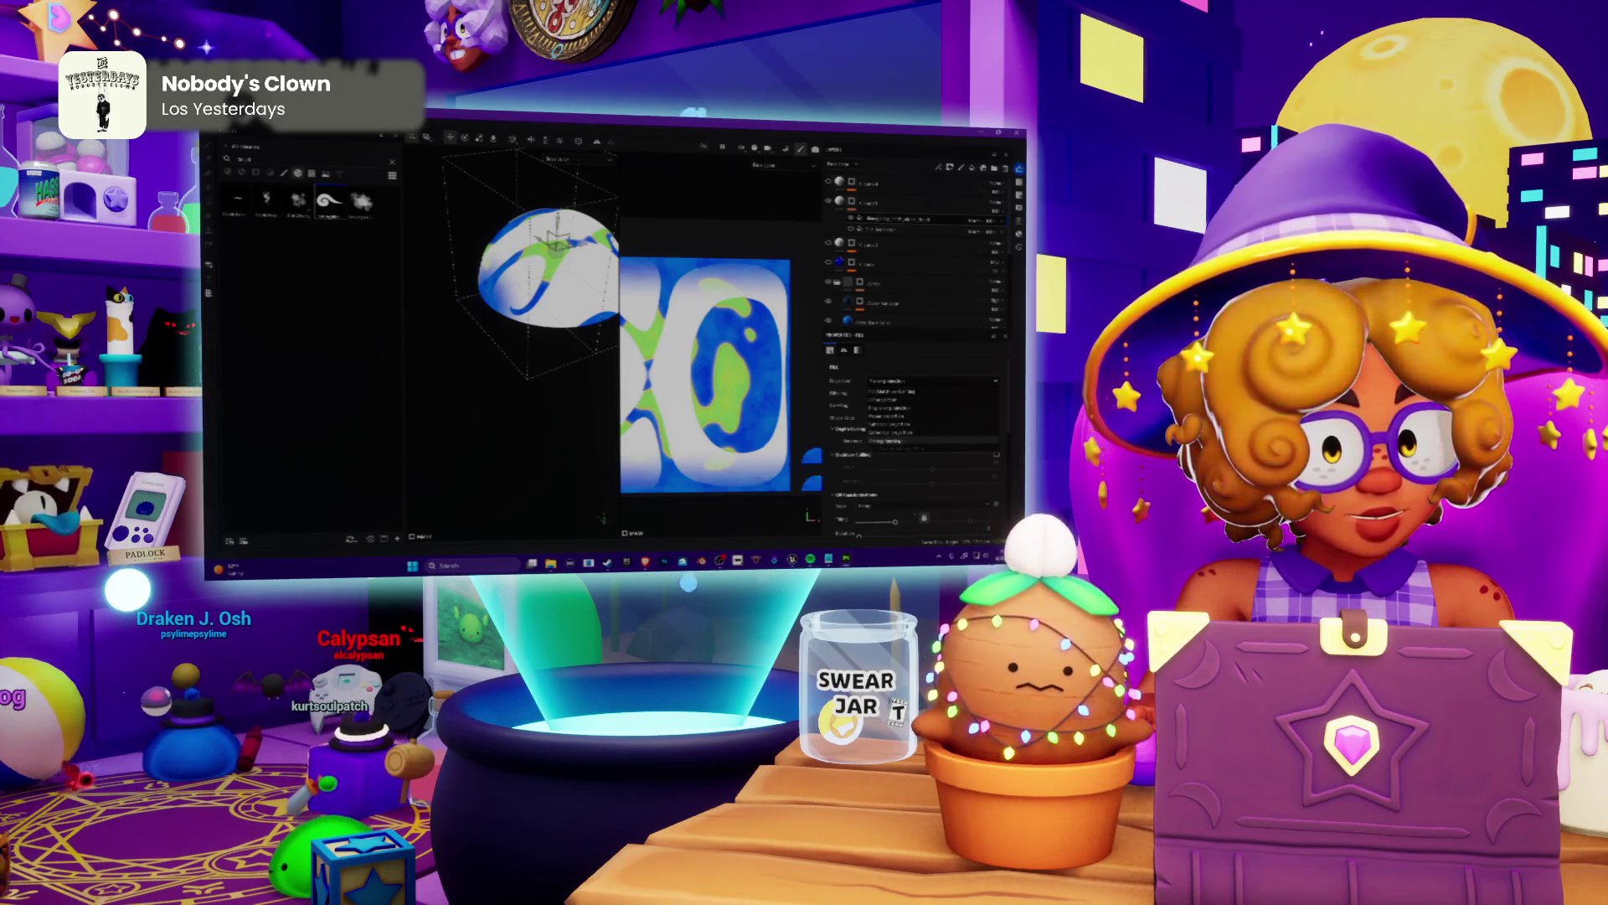
# Toggle the white swirl off and on to compare, then stamp a new swirl projection onto the slime.
pyautogui.click(904, 439)
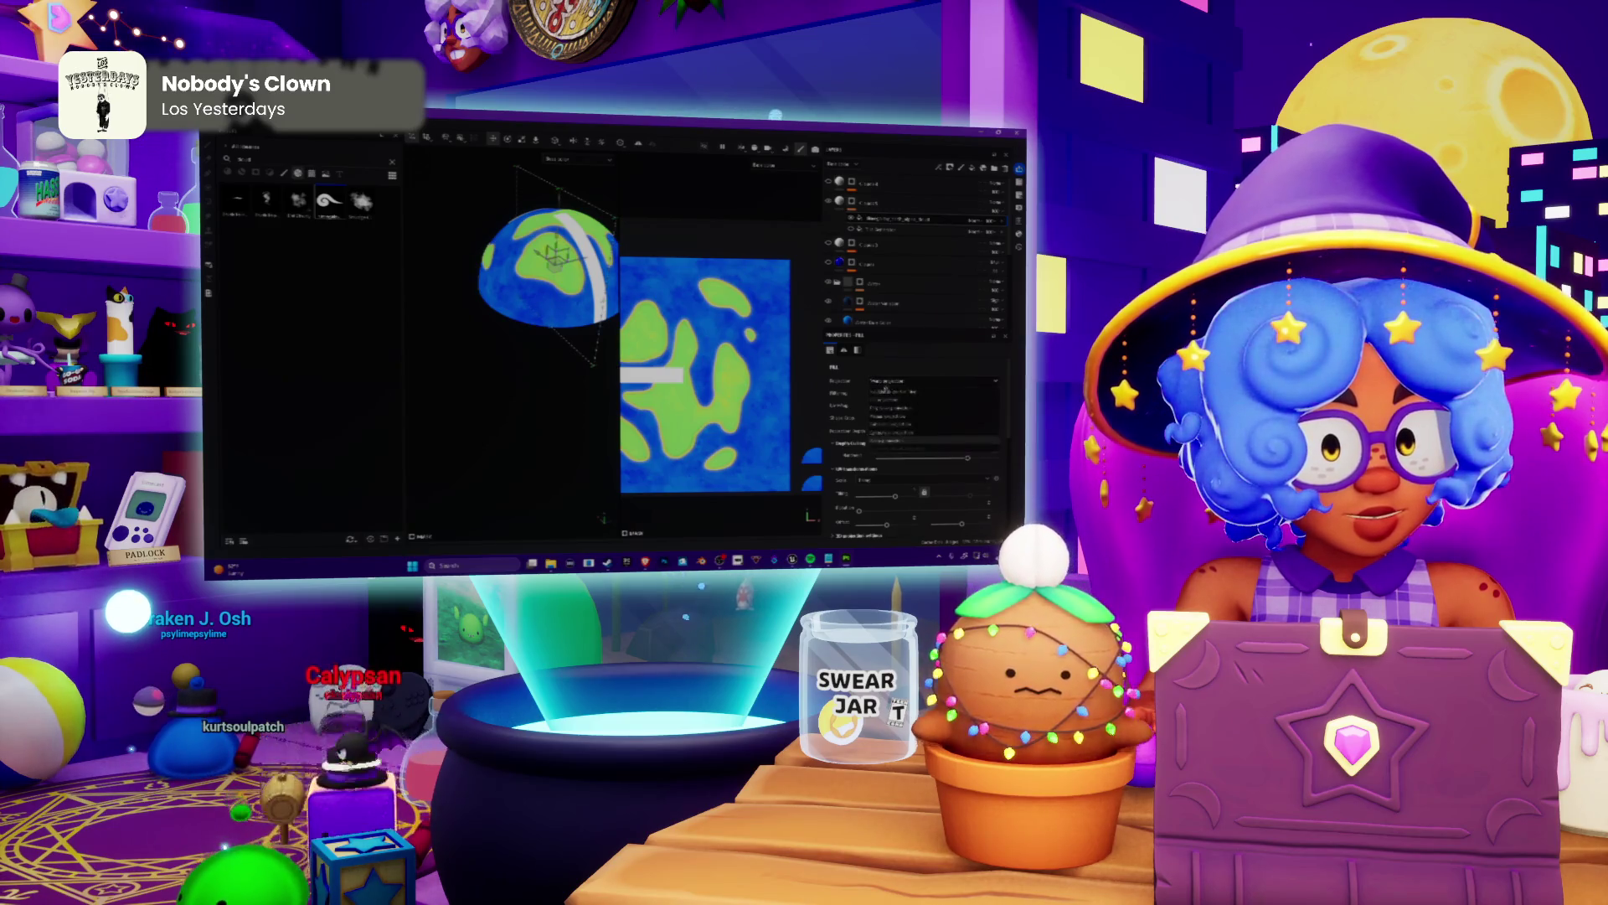
pyautogui.click(883, 394)
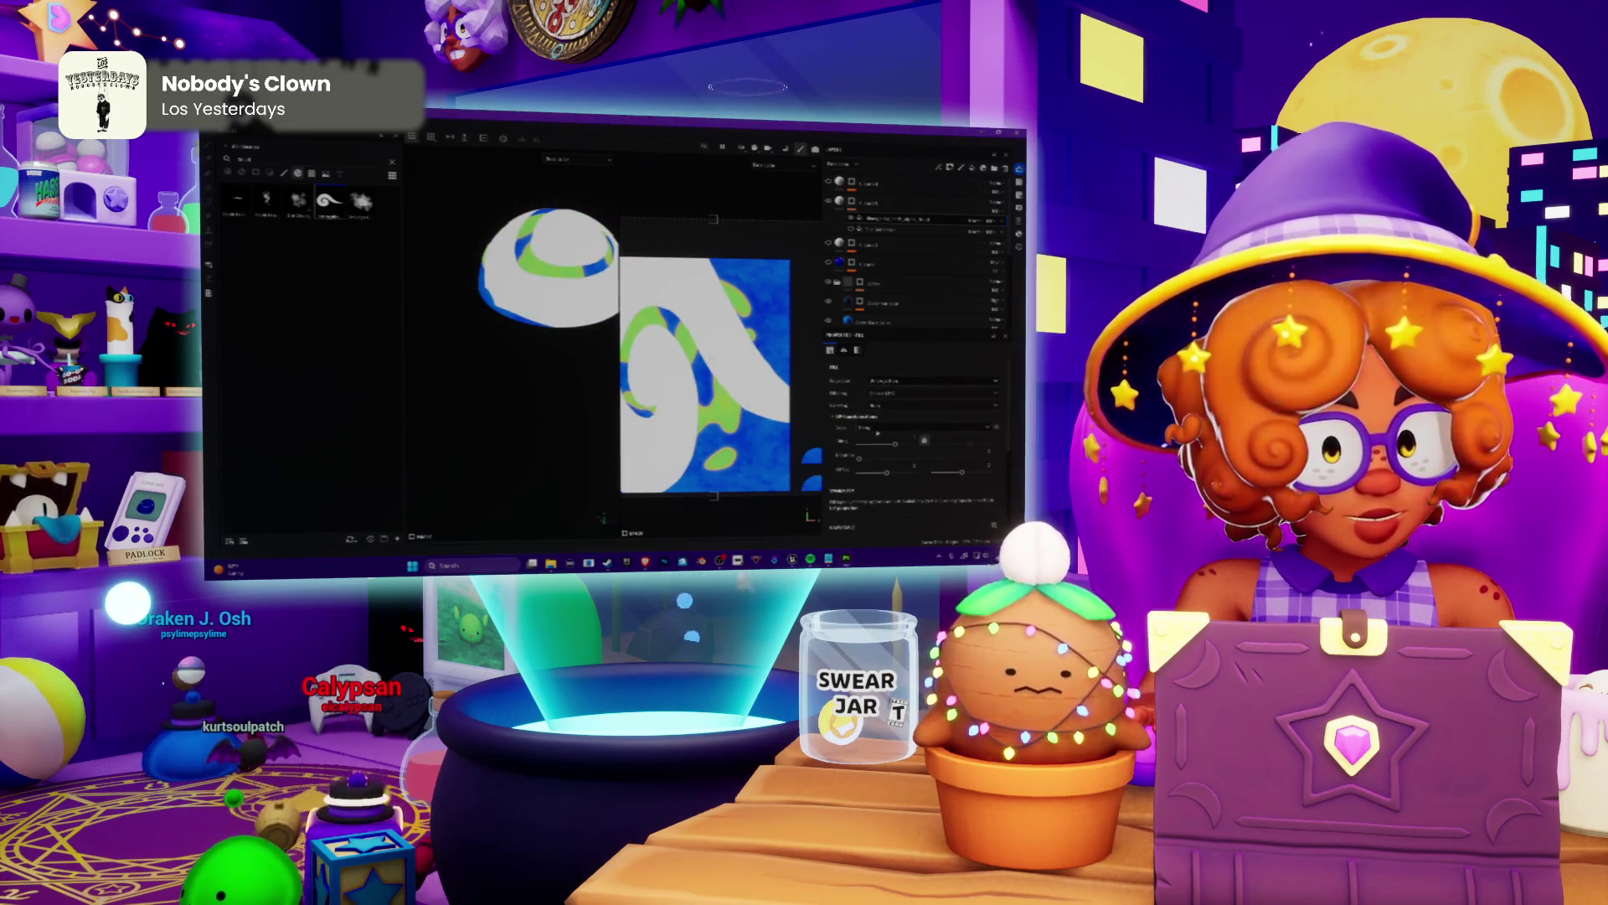
pyautogui.click(877, 448)
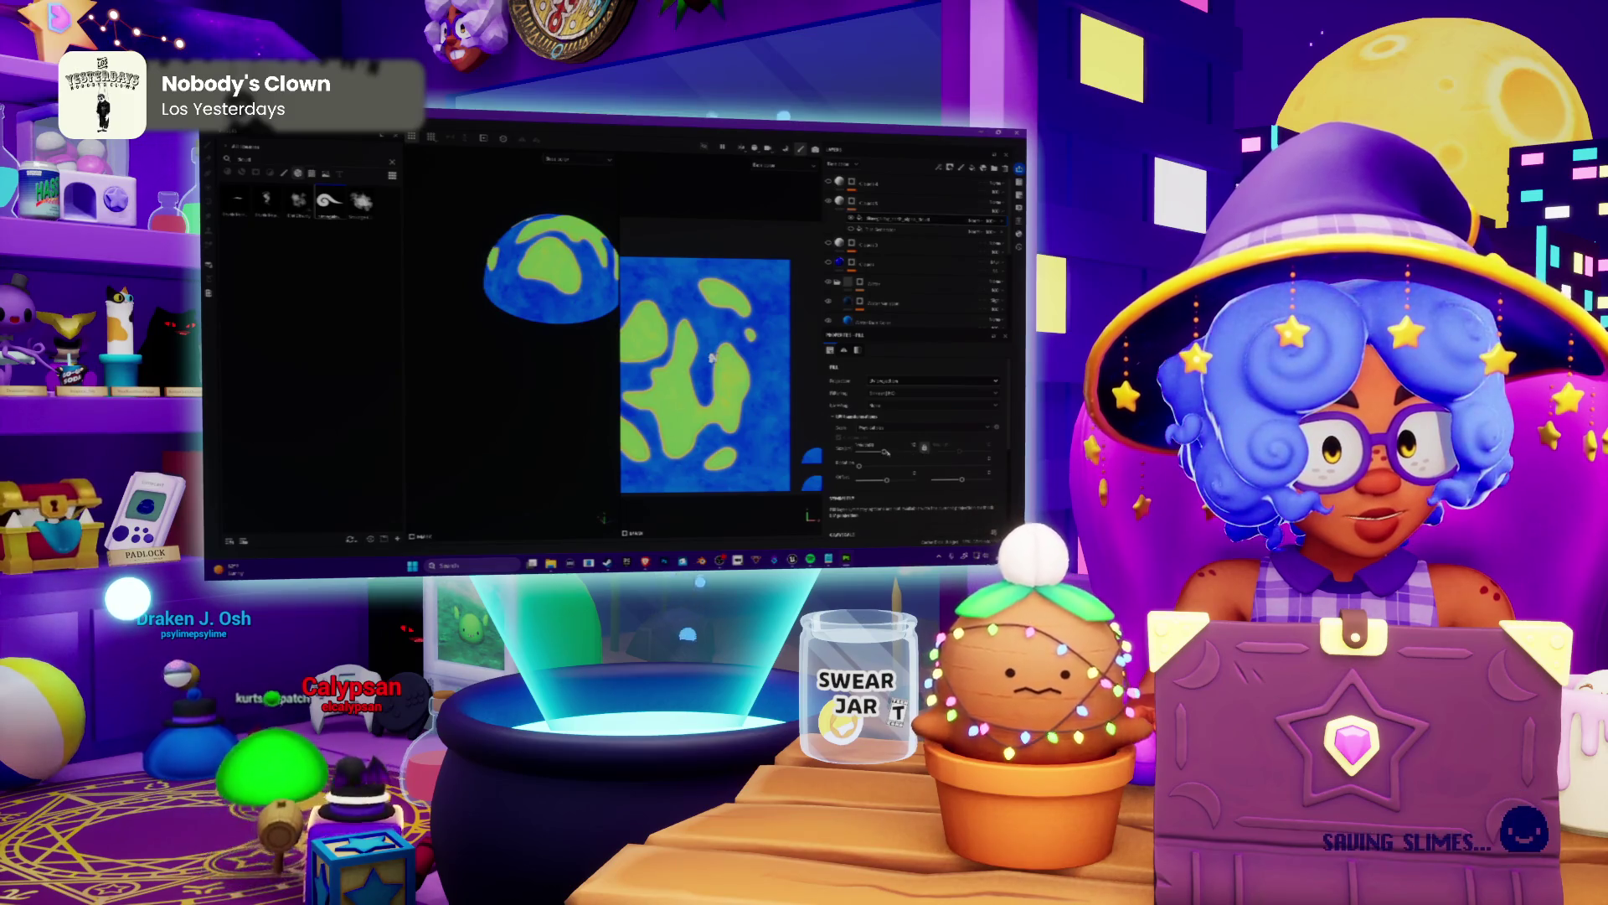
pyautogui.moveTo(712, 359); pyautogui.dragTo(752, 377)
pyautogui.hotkey('ctrl', 'z')
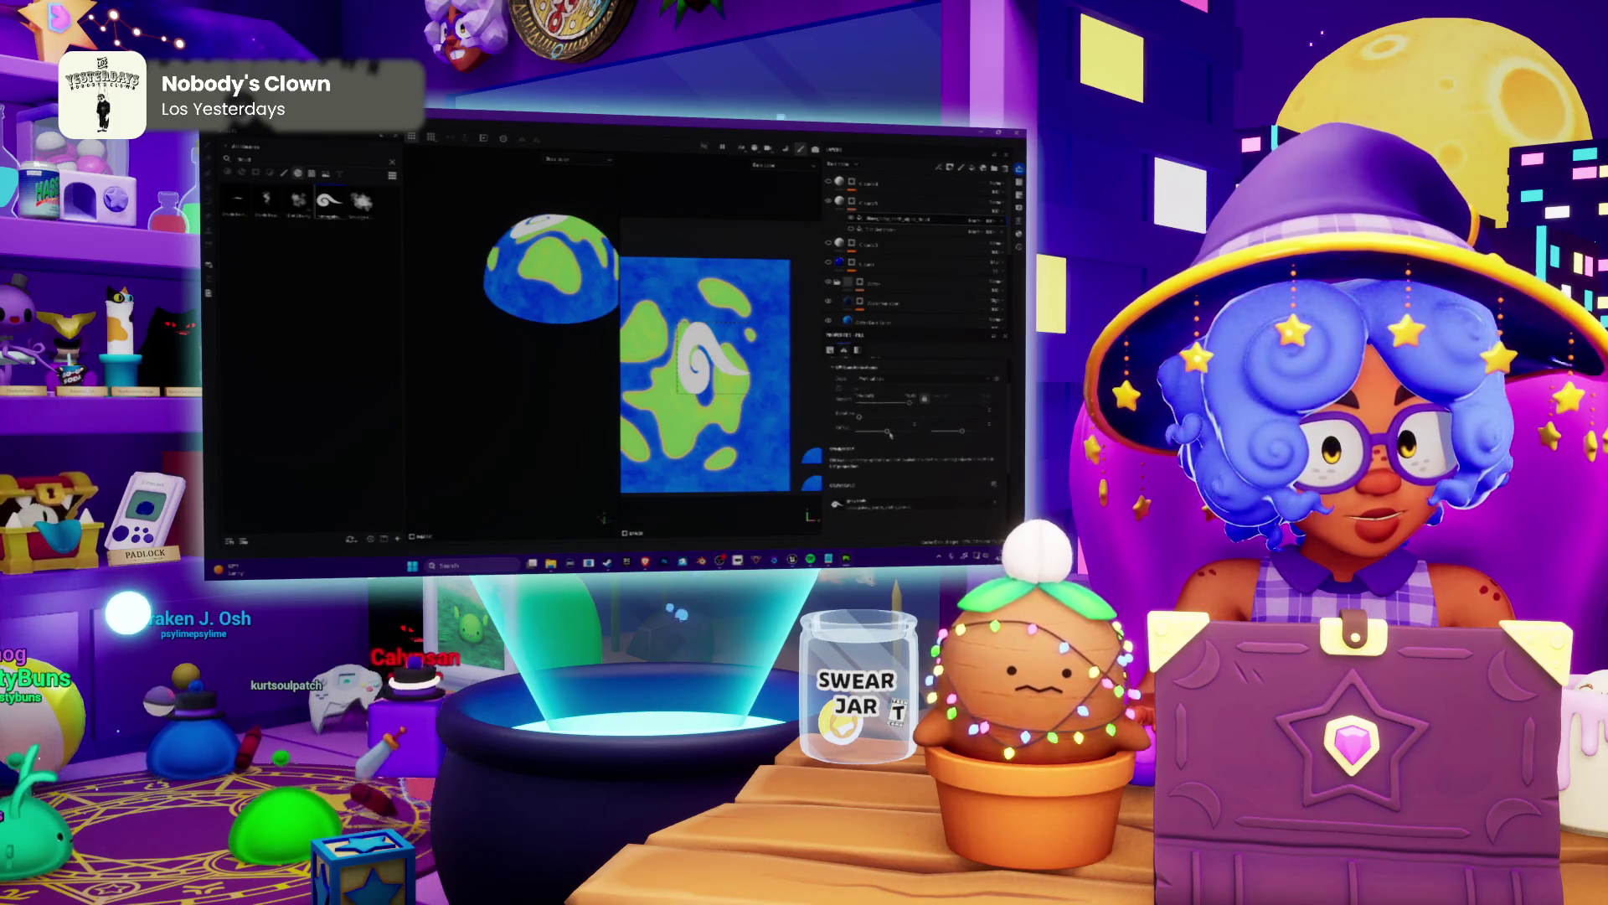
# Move, rotate and enlarge the swirl projection gizmo so the swirl sits top-left on the slime.
pyautogui.moveTo(888, 430); pyautogui.dragTo(915, 397)
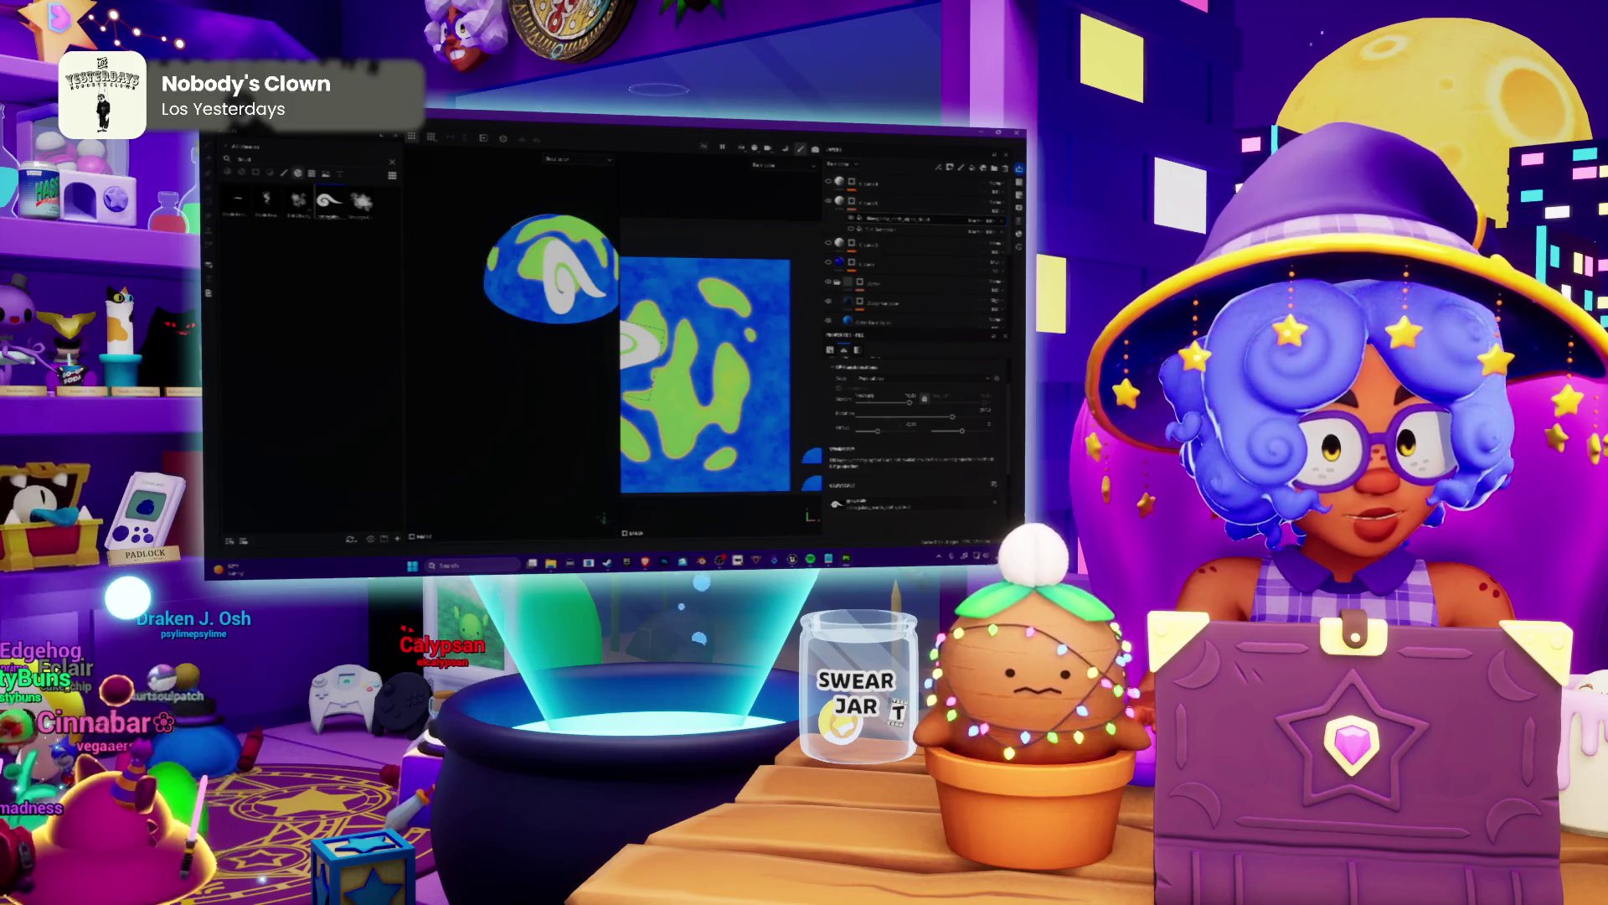
pyautogui.moveTo(923, 397); pyautogui.dragTo(924, 397)
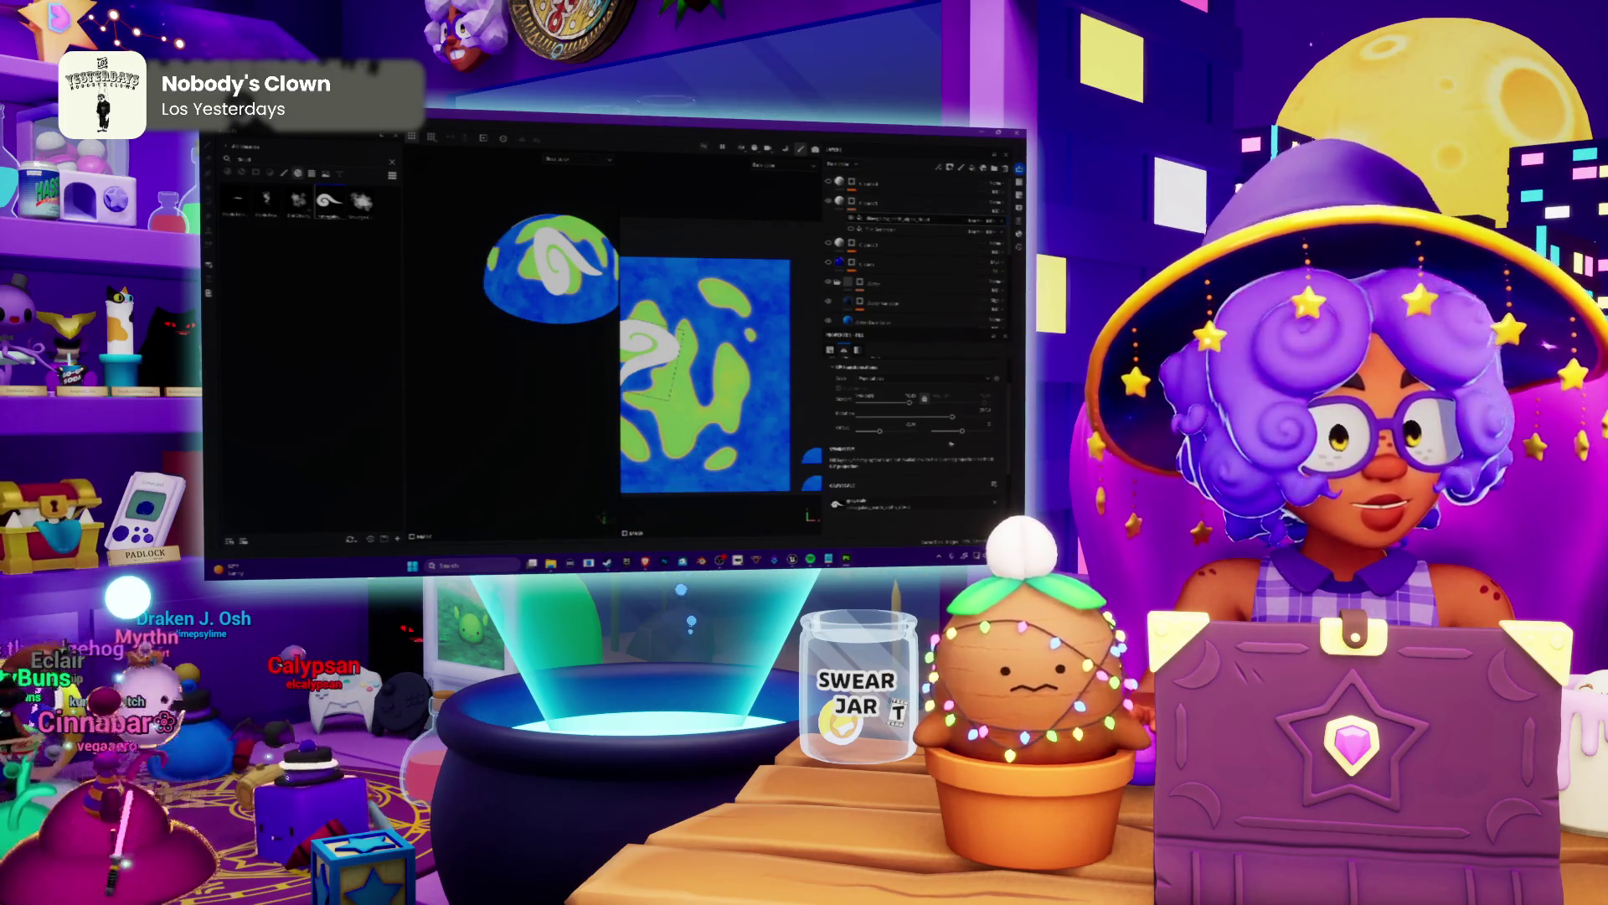
pyautogui.moveTo(647, 345)
pyautogui.mouseDown()
pyautogui.moveTo(647, 295)
pyautogui.moveTo(647, 342)
pyautogui.mouseUp()
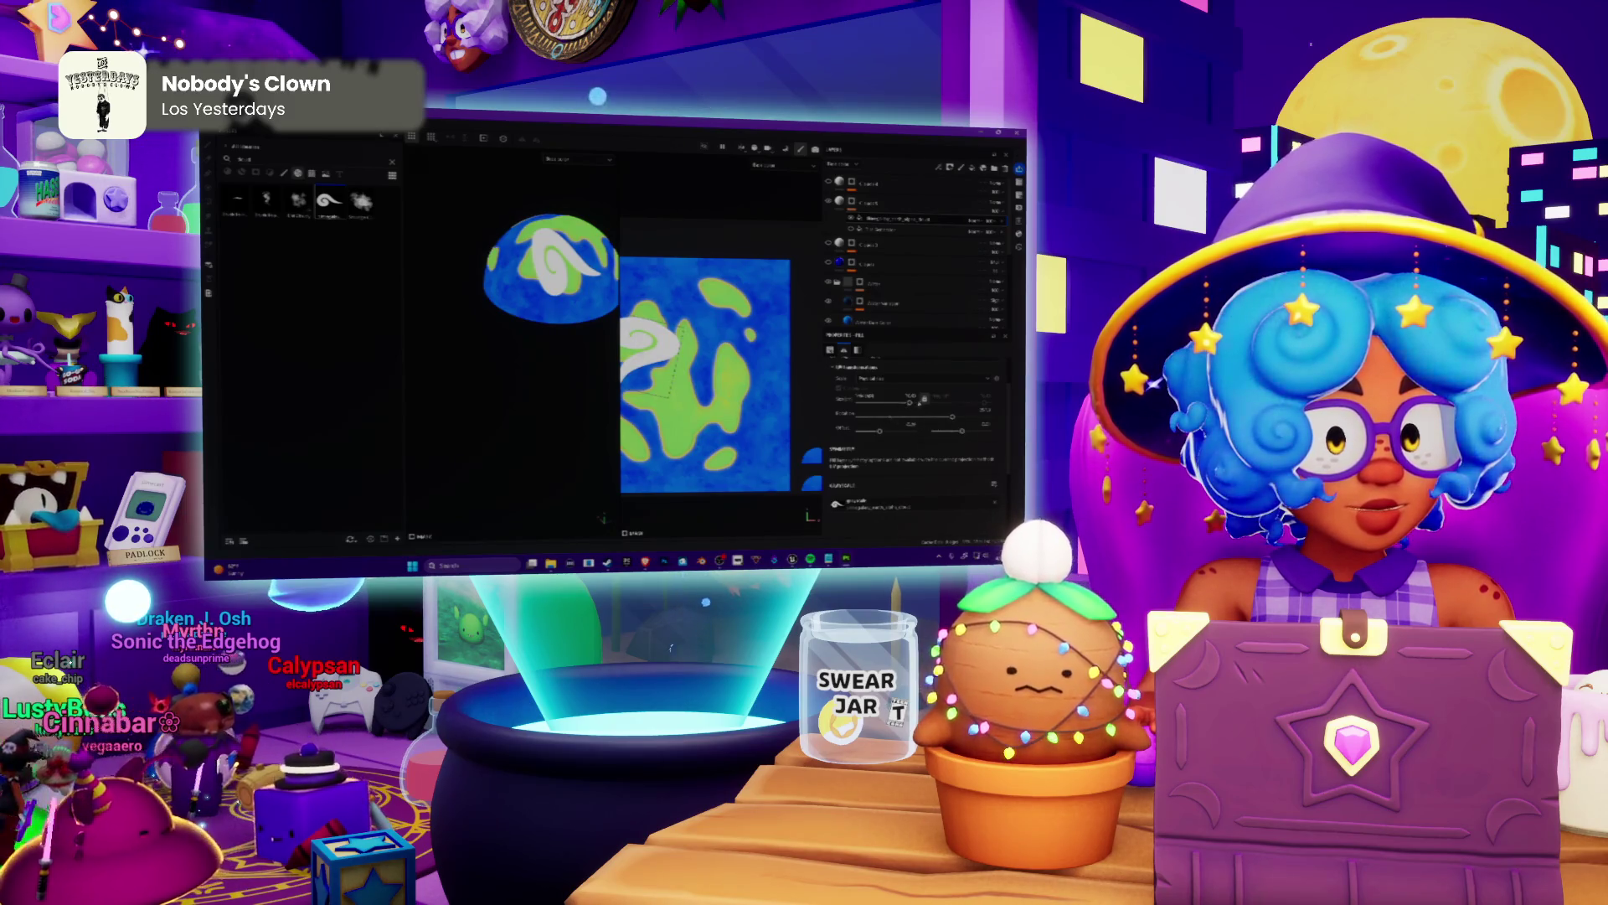
pyautogui.moveTo(648, 342); pyautogui.dragTo(647, 314)
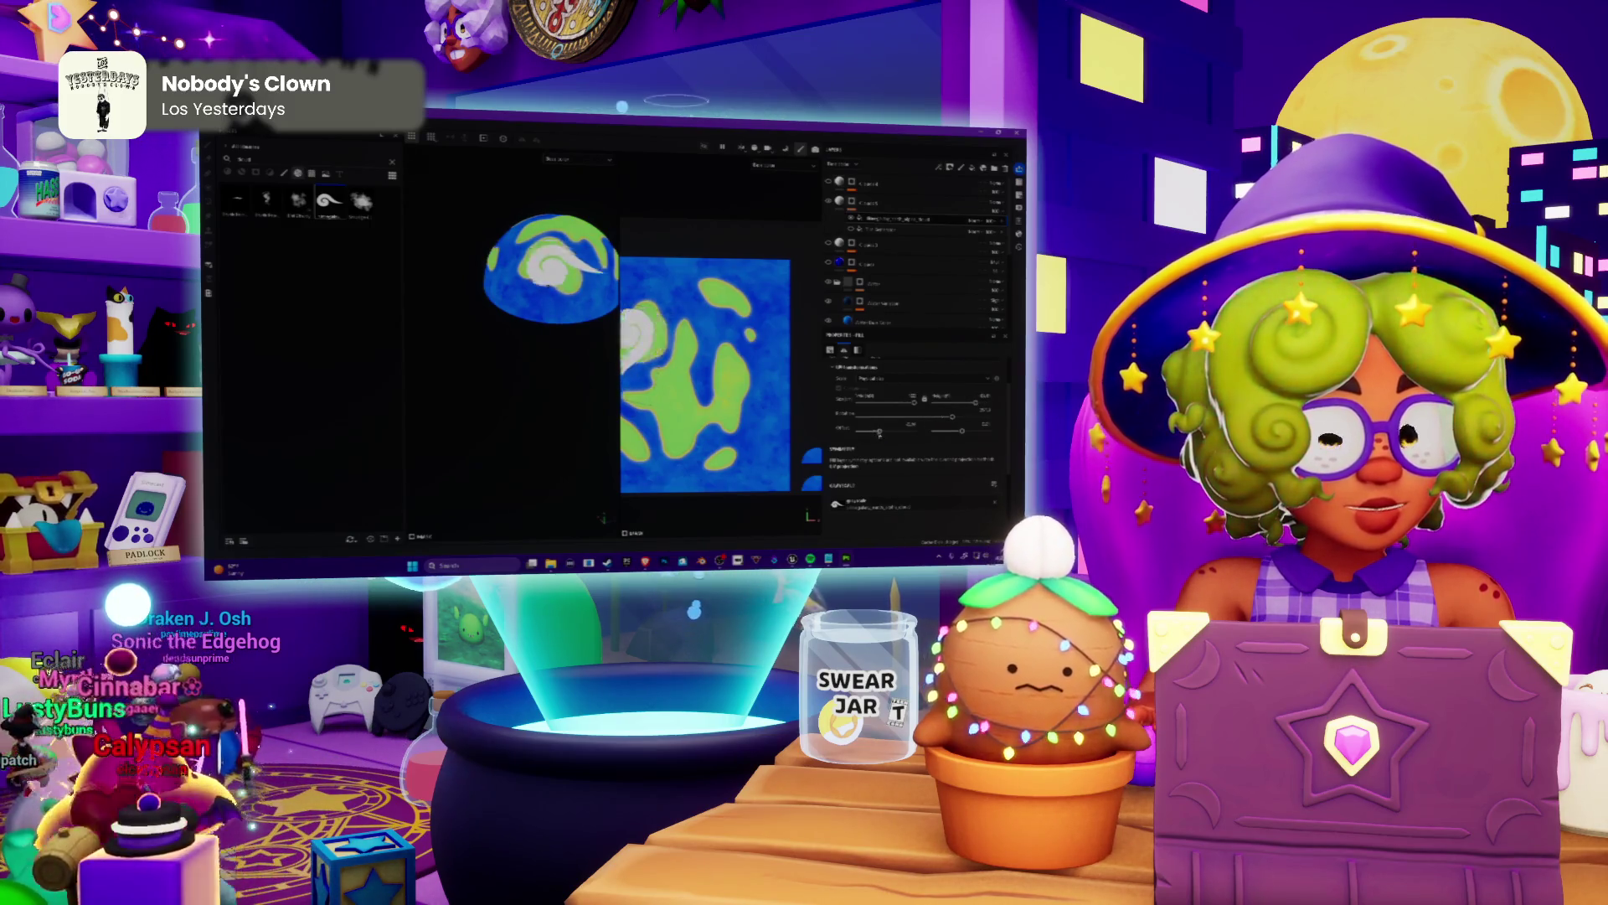
pyautogui.moveTo(647, 315); pyautogui.dragTo(634, 329)
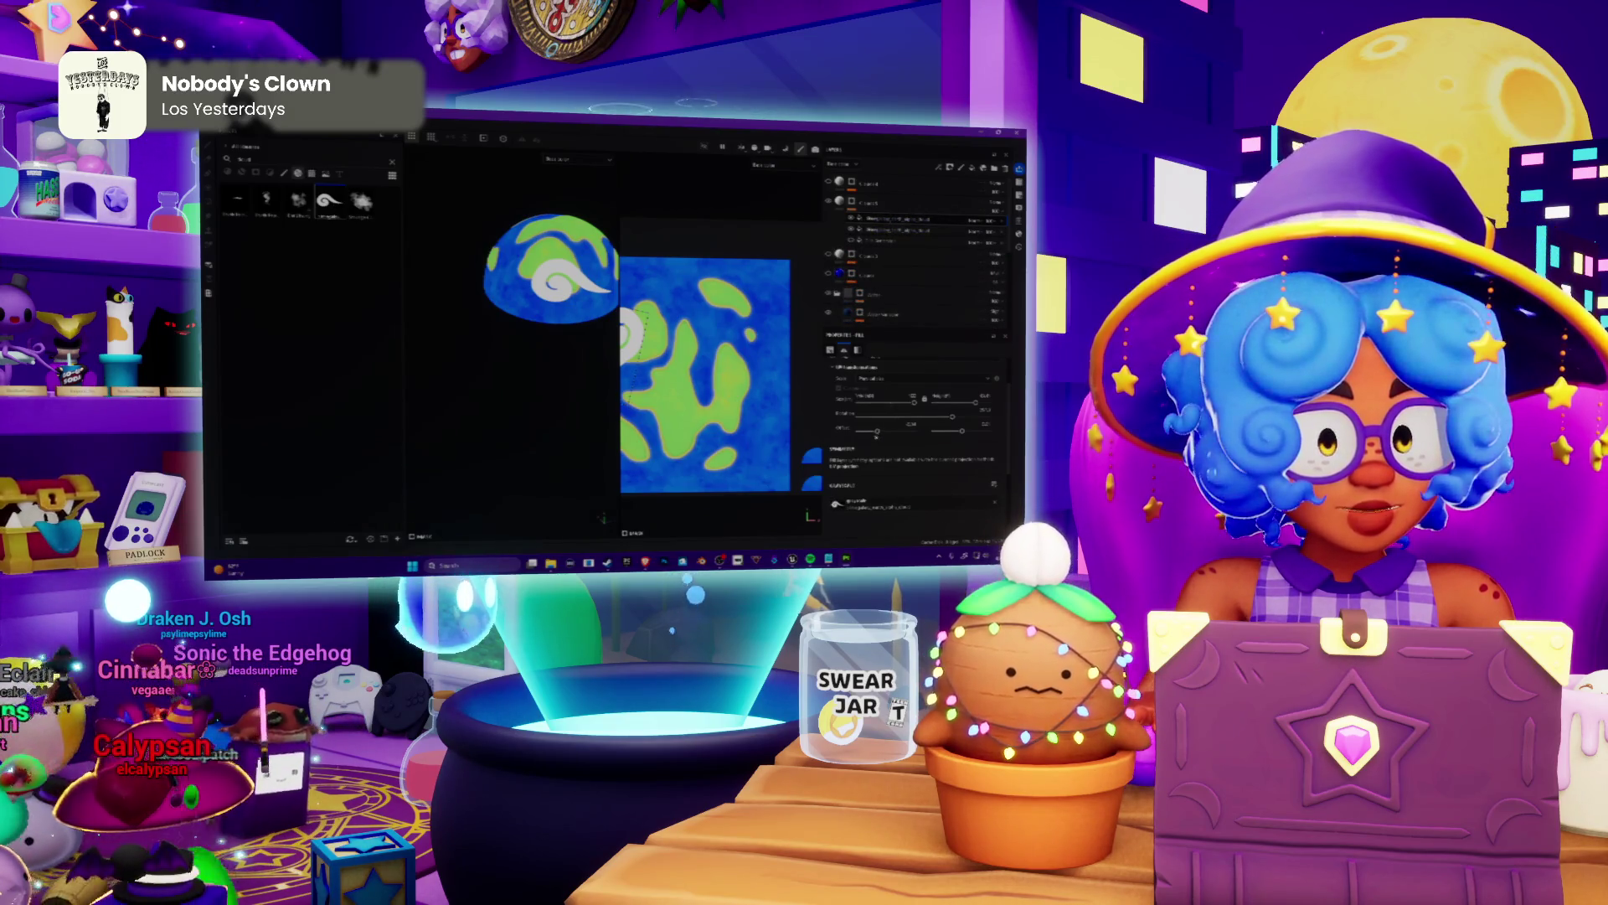
pyautogui.moveTo(867, 432); pyautogui.dragTo(879, 431)
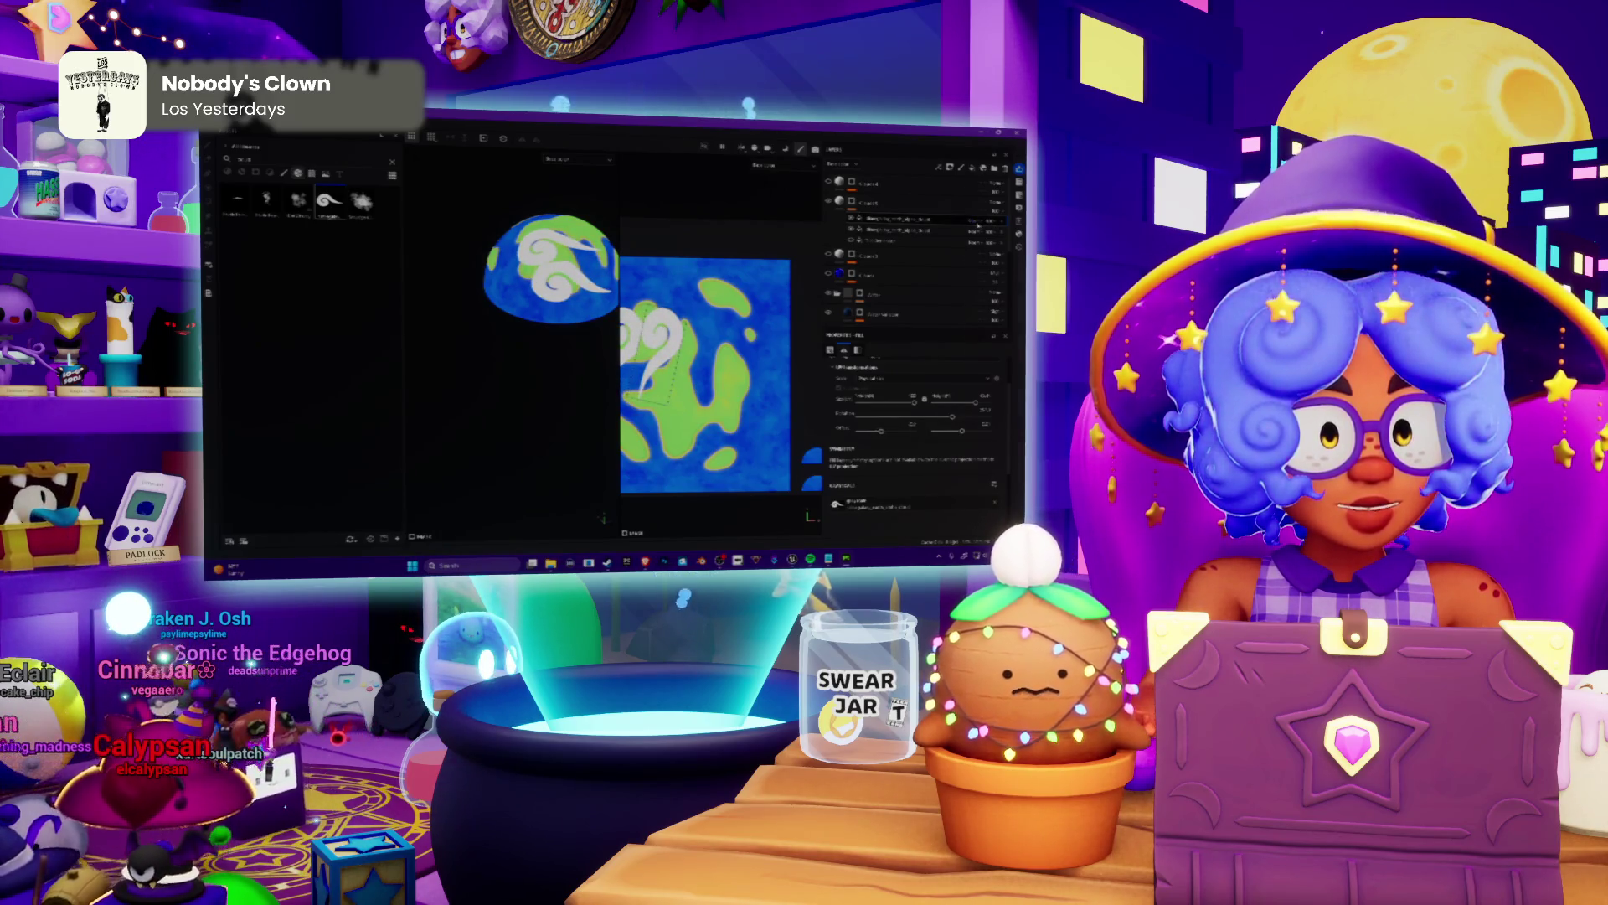
pyautogui.rightClick(970, 225)
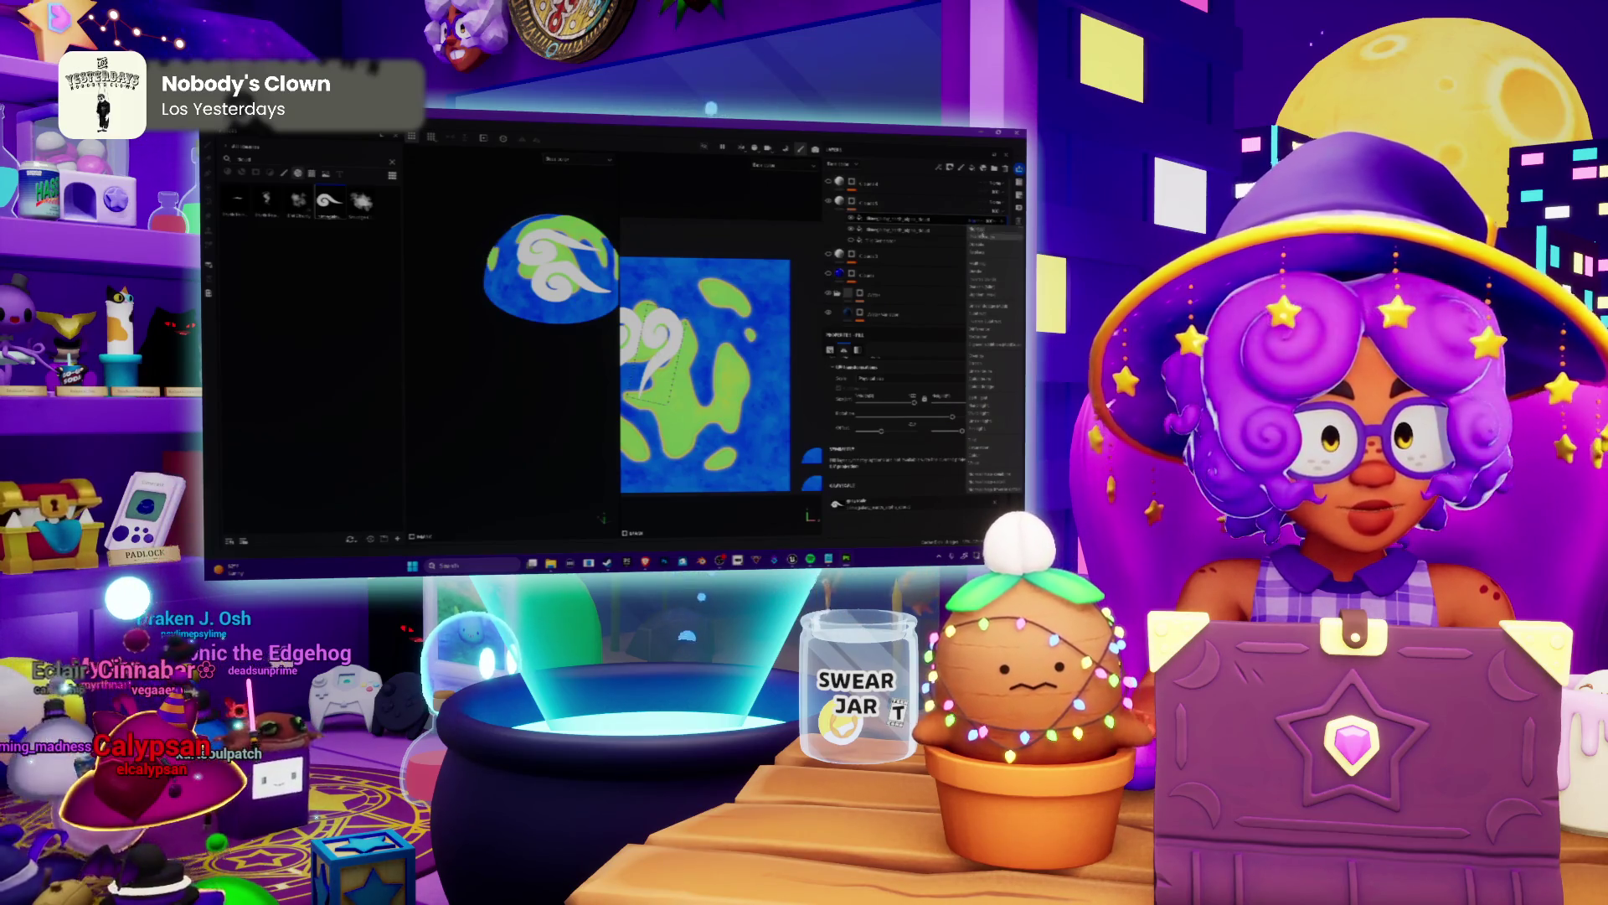
pyautogui.click(983, 261)
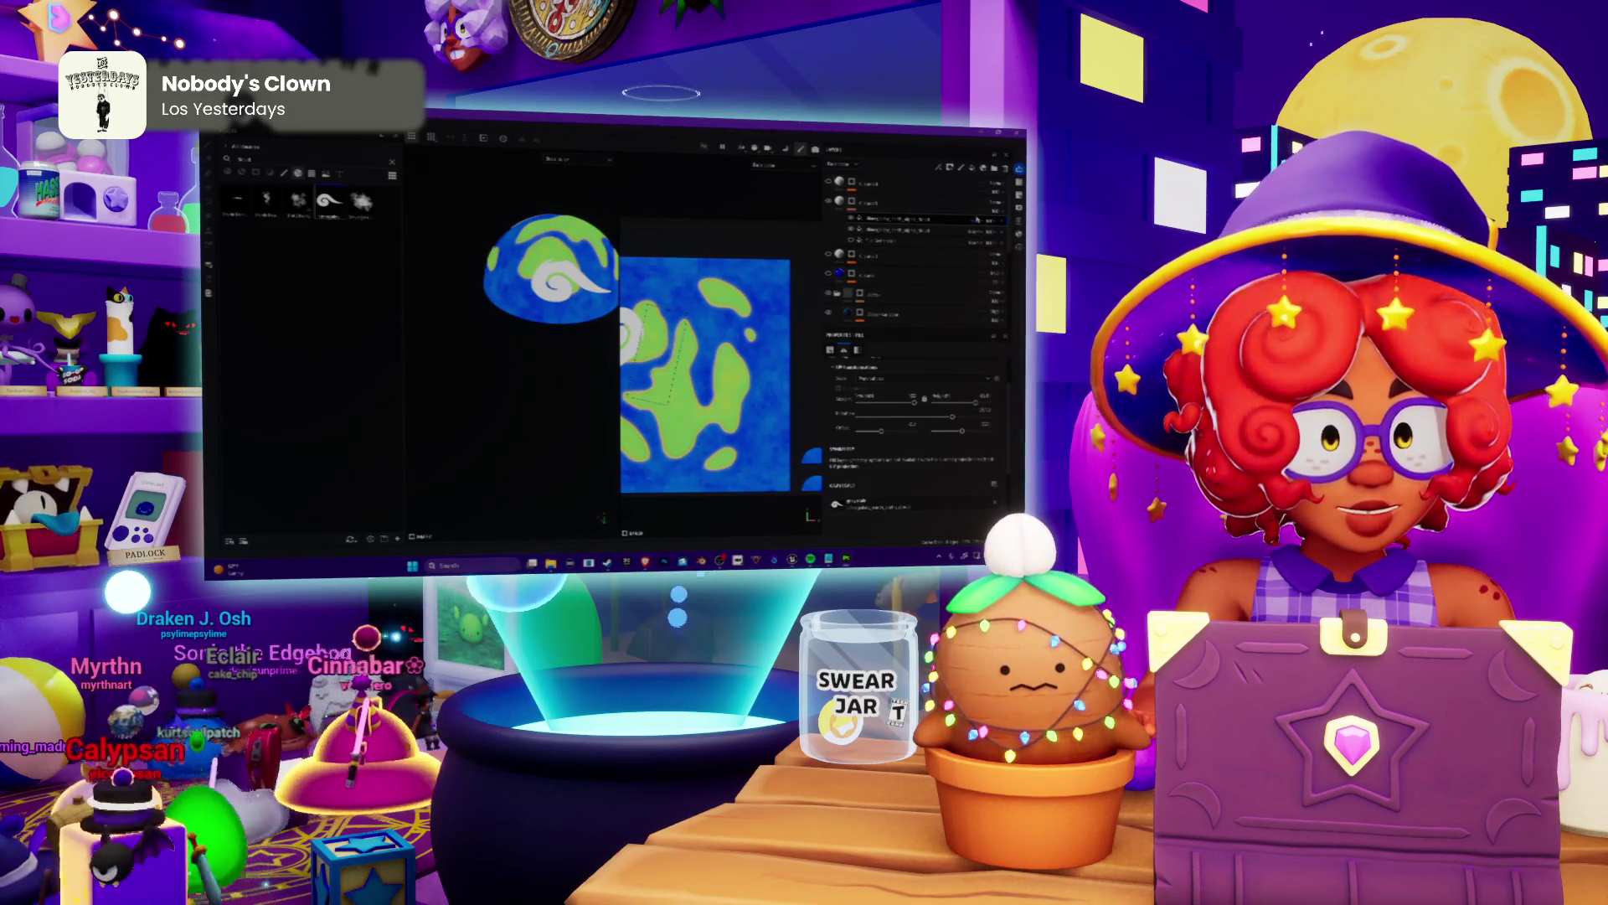
pyautogui.click(978, 218)
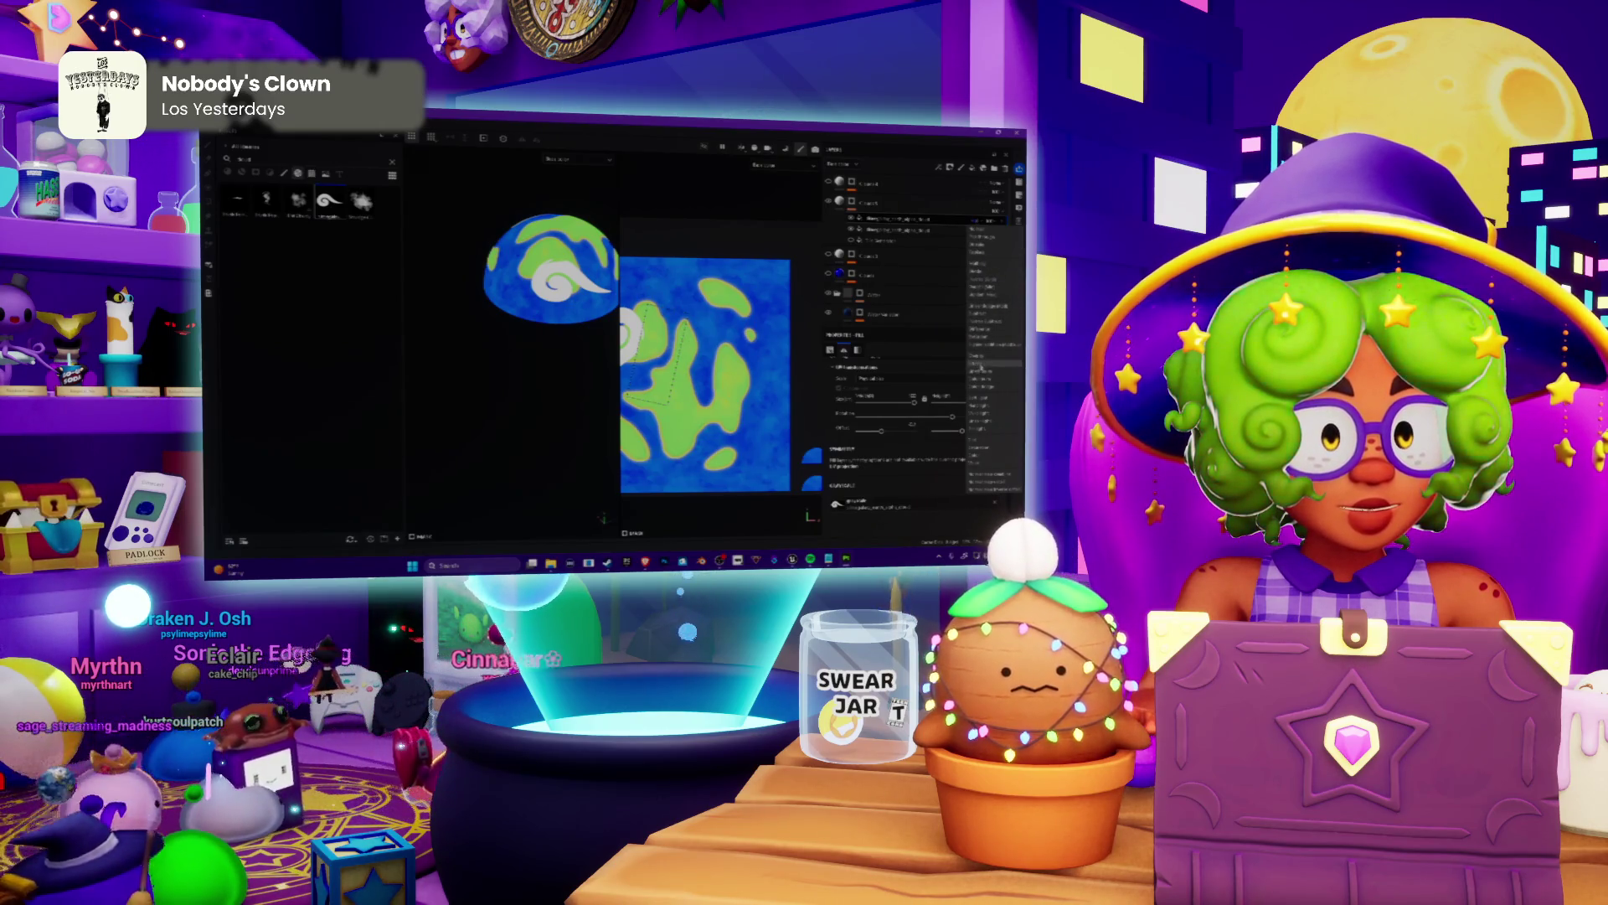
pyautogui.click(977, 362)
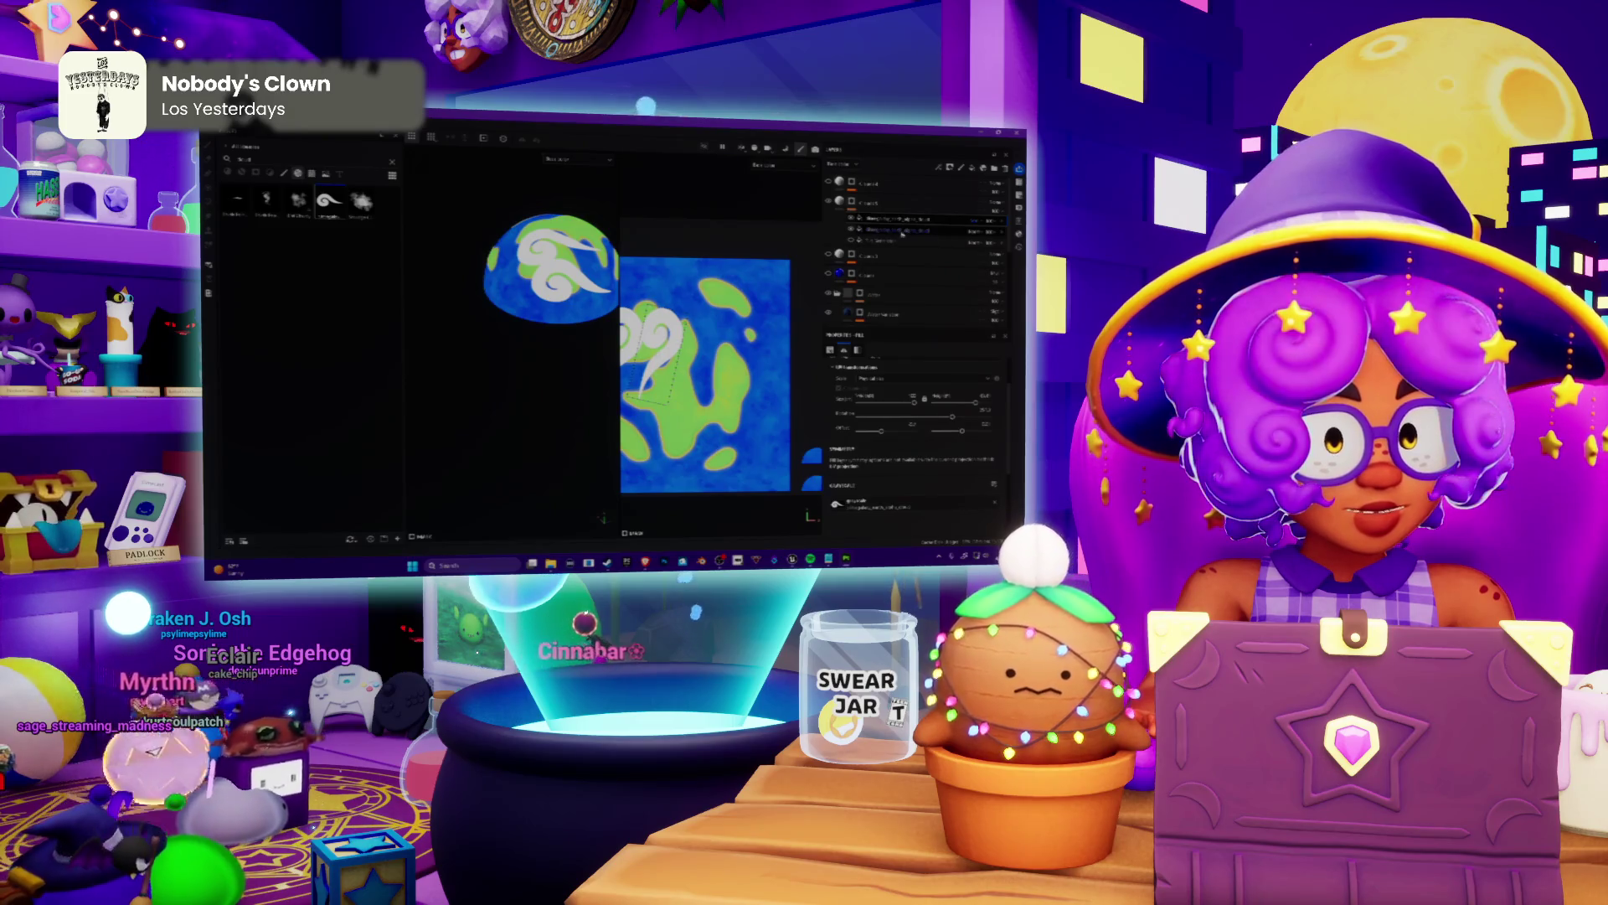
pyautogui.click(975, 229)
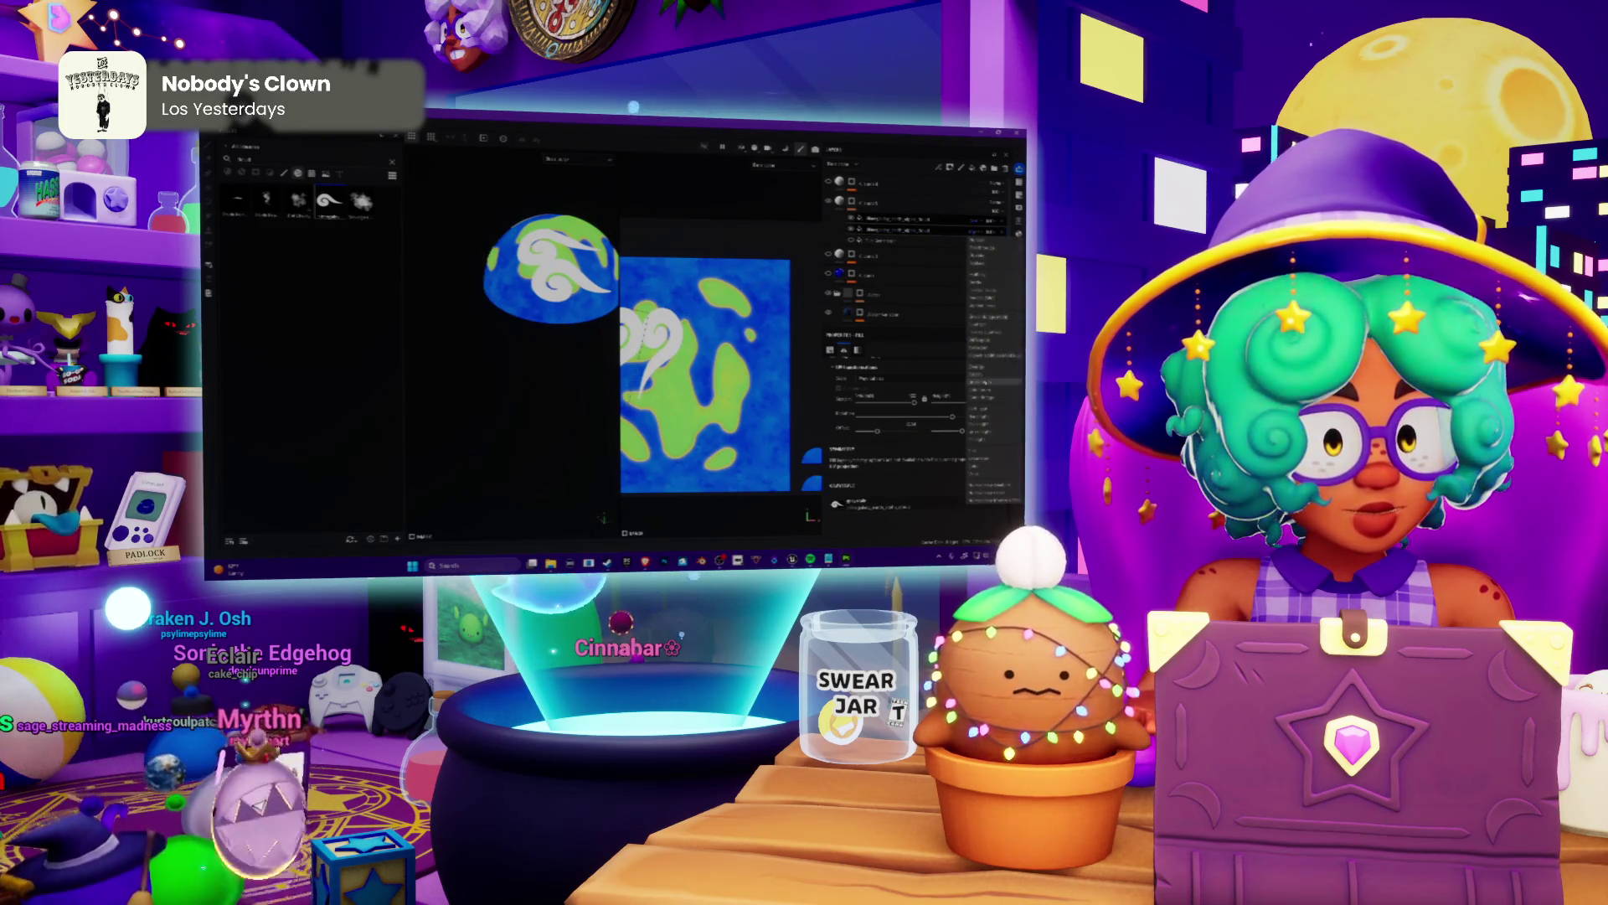
pyautogui.click(978, 362)
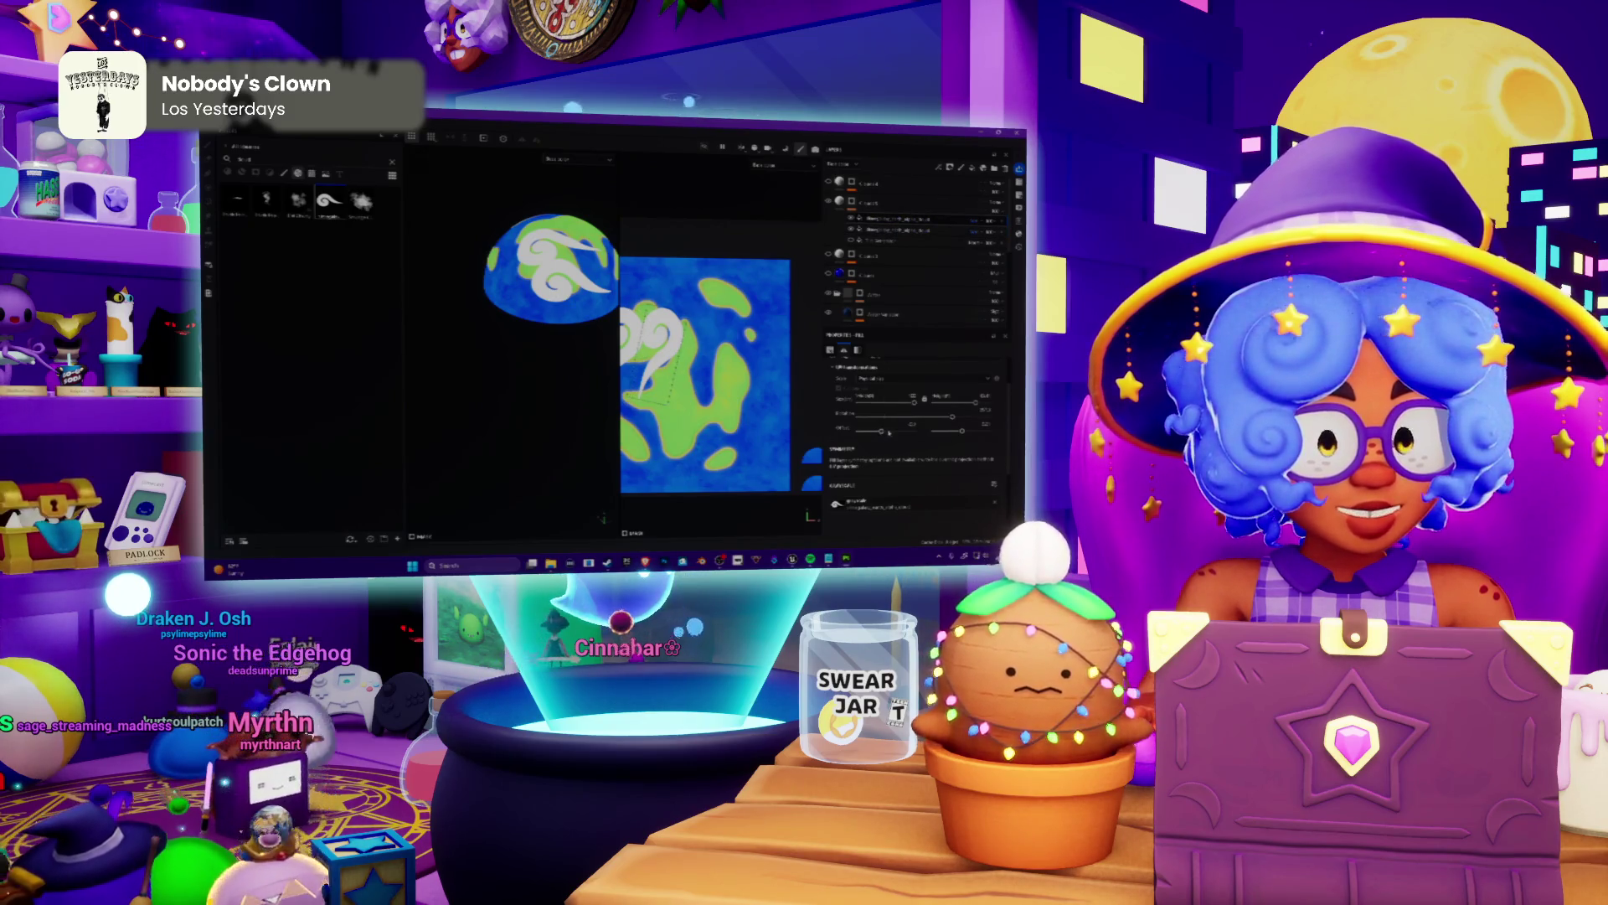
# Reshape and shrink the swirl projection into two distinct curls on the upper left.
pyautogui.moveTo(912, 401); pyautogui.dragTo(927, 399)
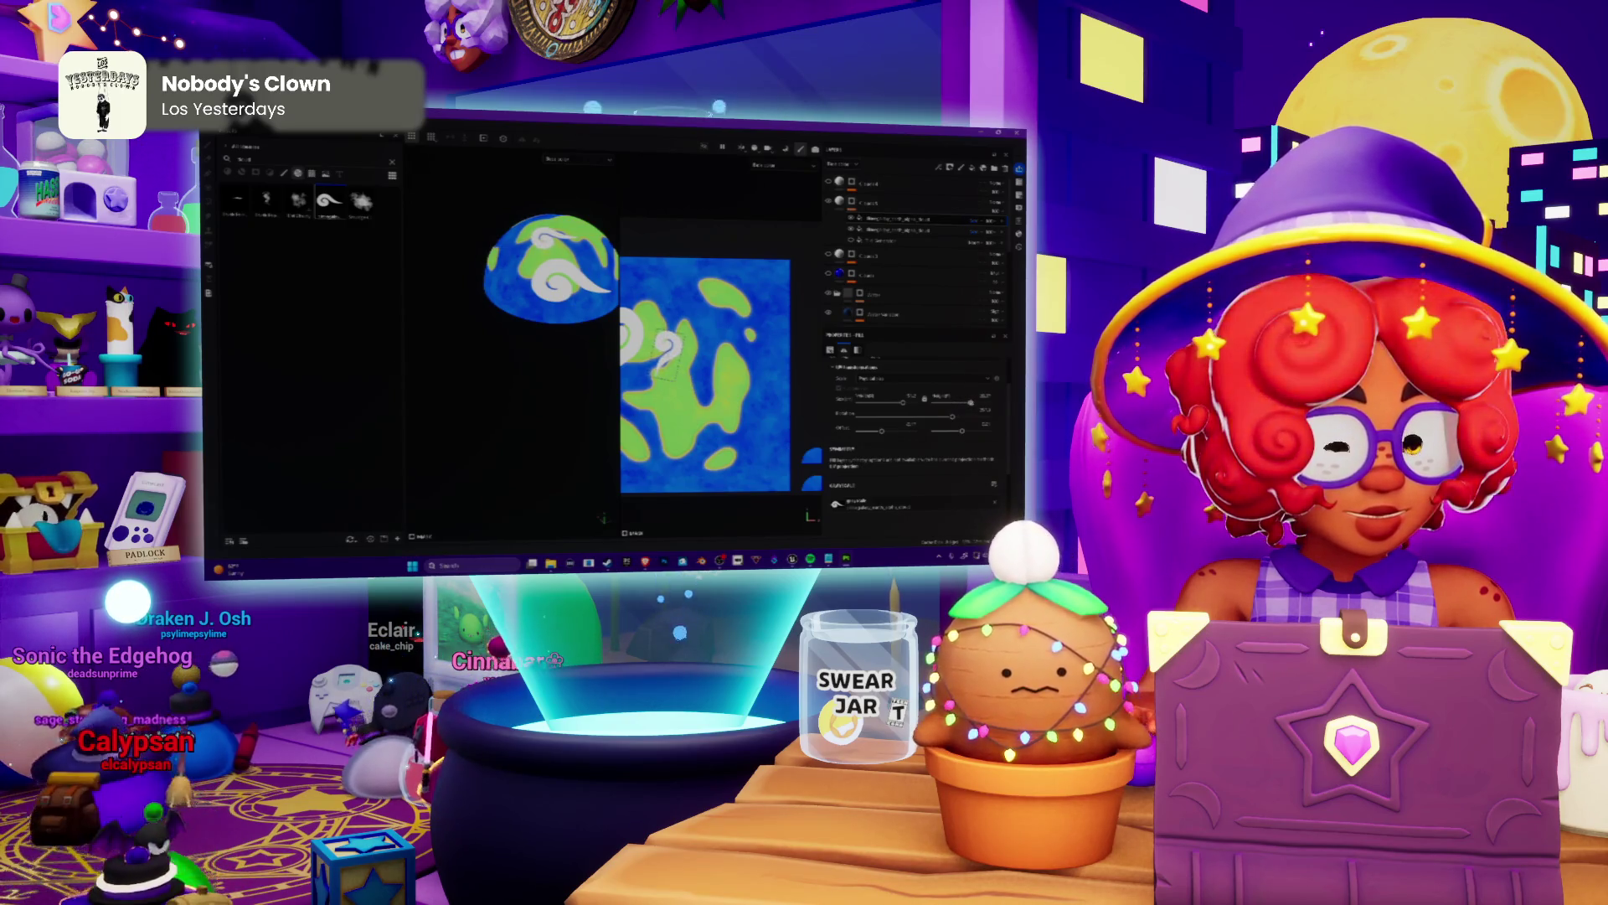
pyautogui.moveTo(927, 400)
pyautogui.mouseDown()
pyautogui.moveTo(882, 428)
pyautogui.moveTo(965, 429)
pyautogui.mouseUp()
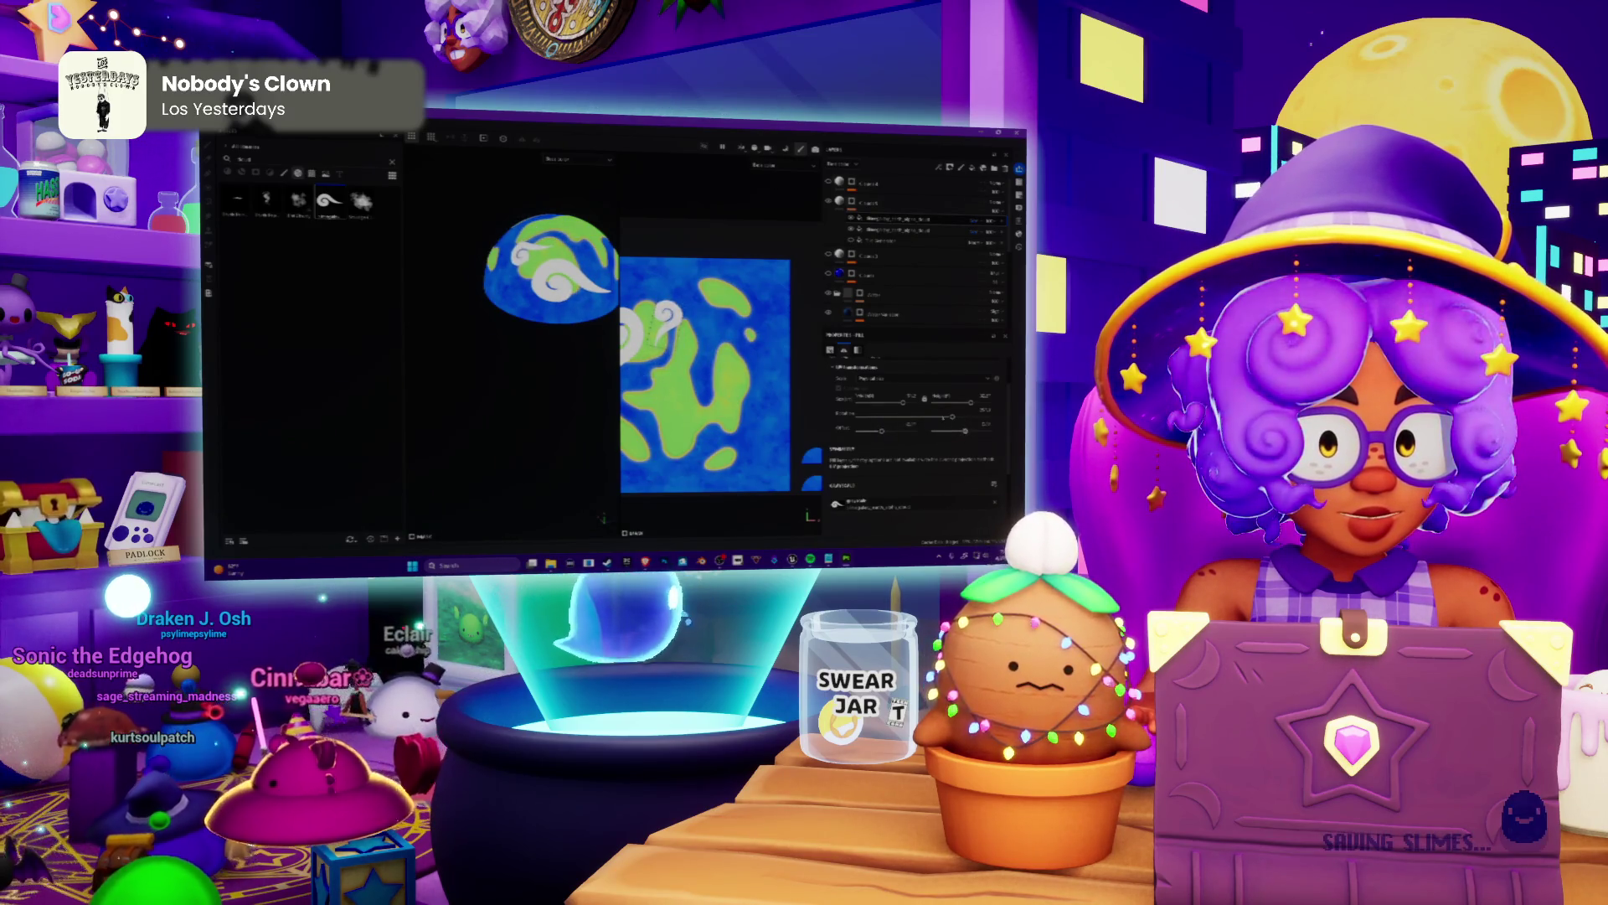
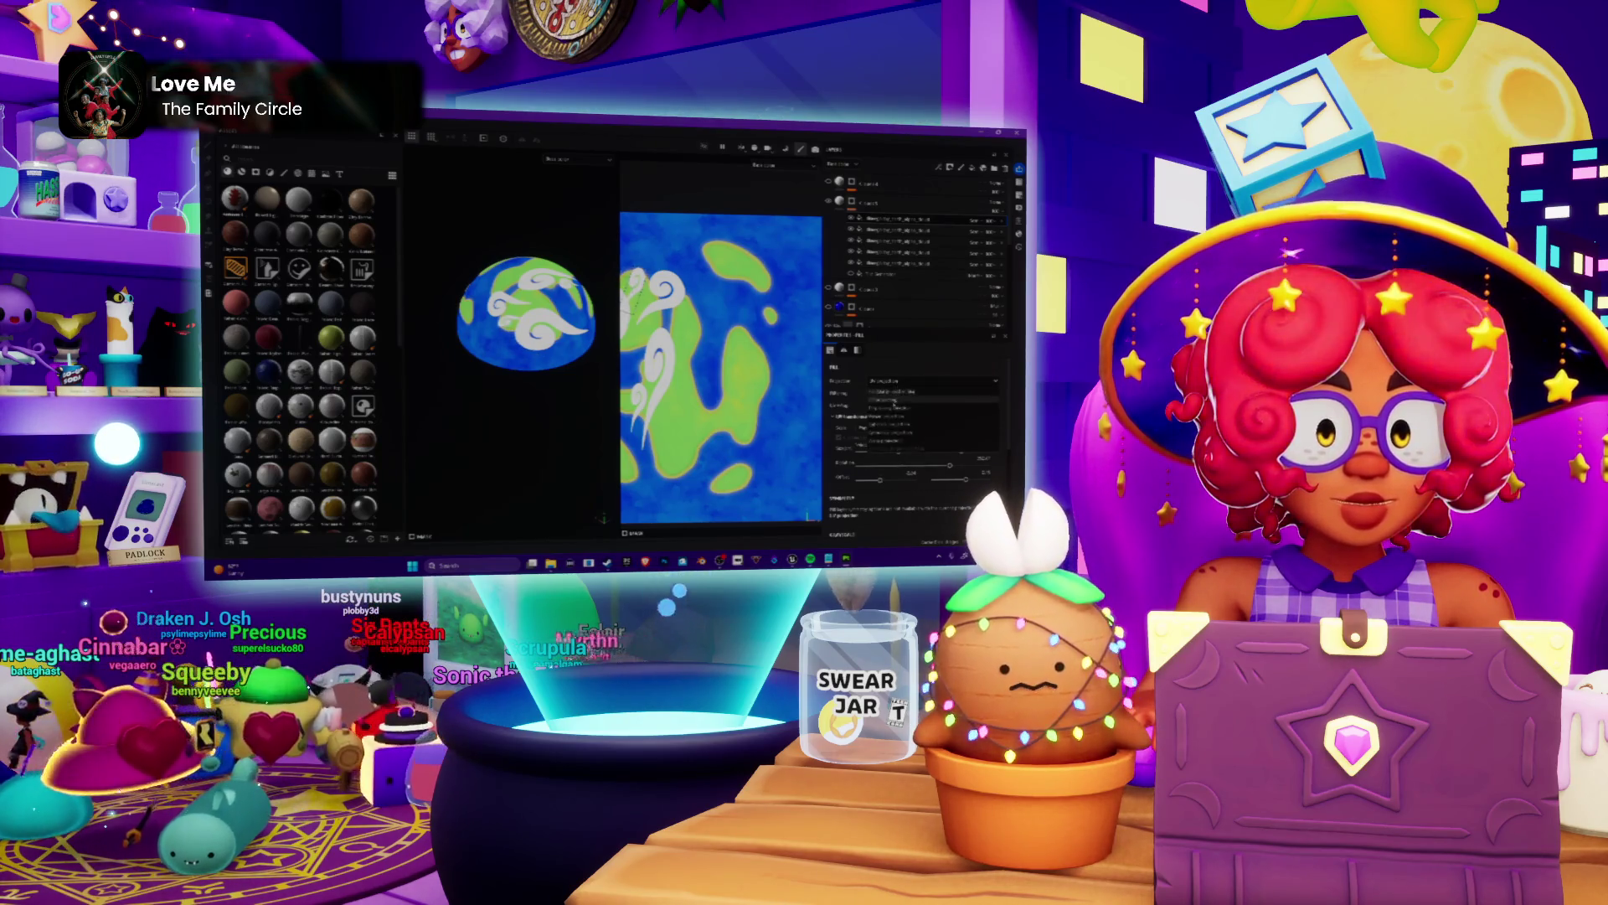
# Choose a brush pattern option for the cloud layer's swirl strokes.
pyautogui.click(888, 417)
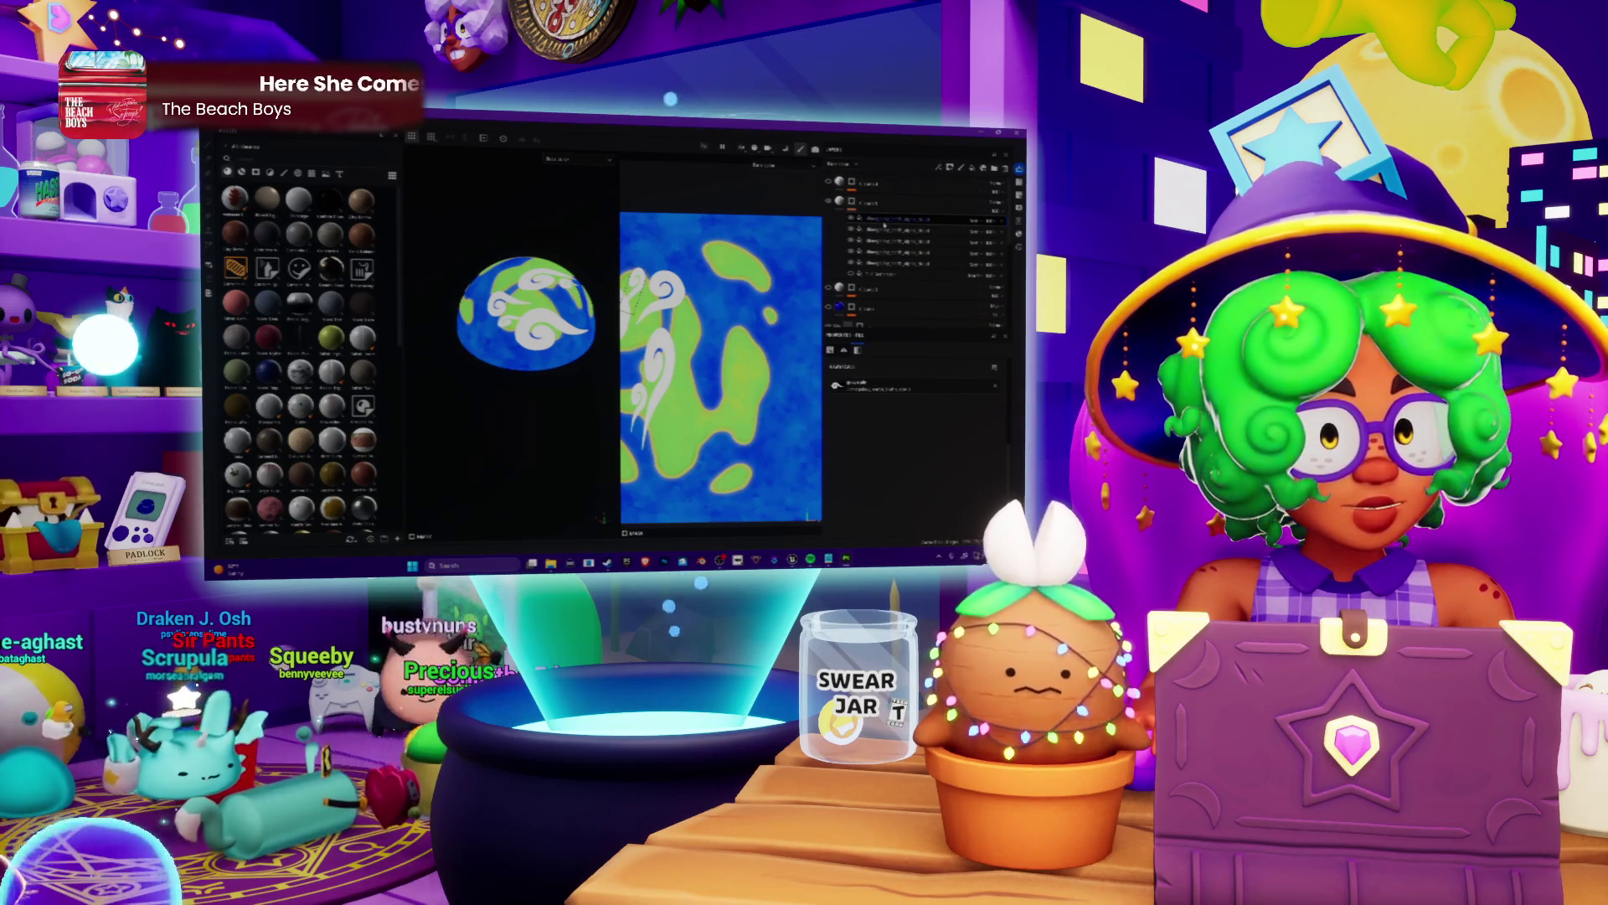
# Adjust the cloud brush stroke settings and paint larger swirls across the 2D texture.
pyautogui.click(913, 408)
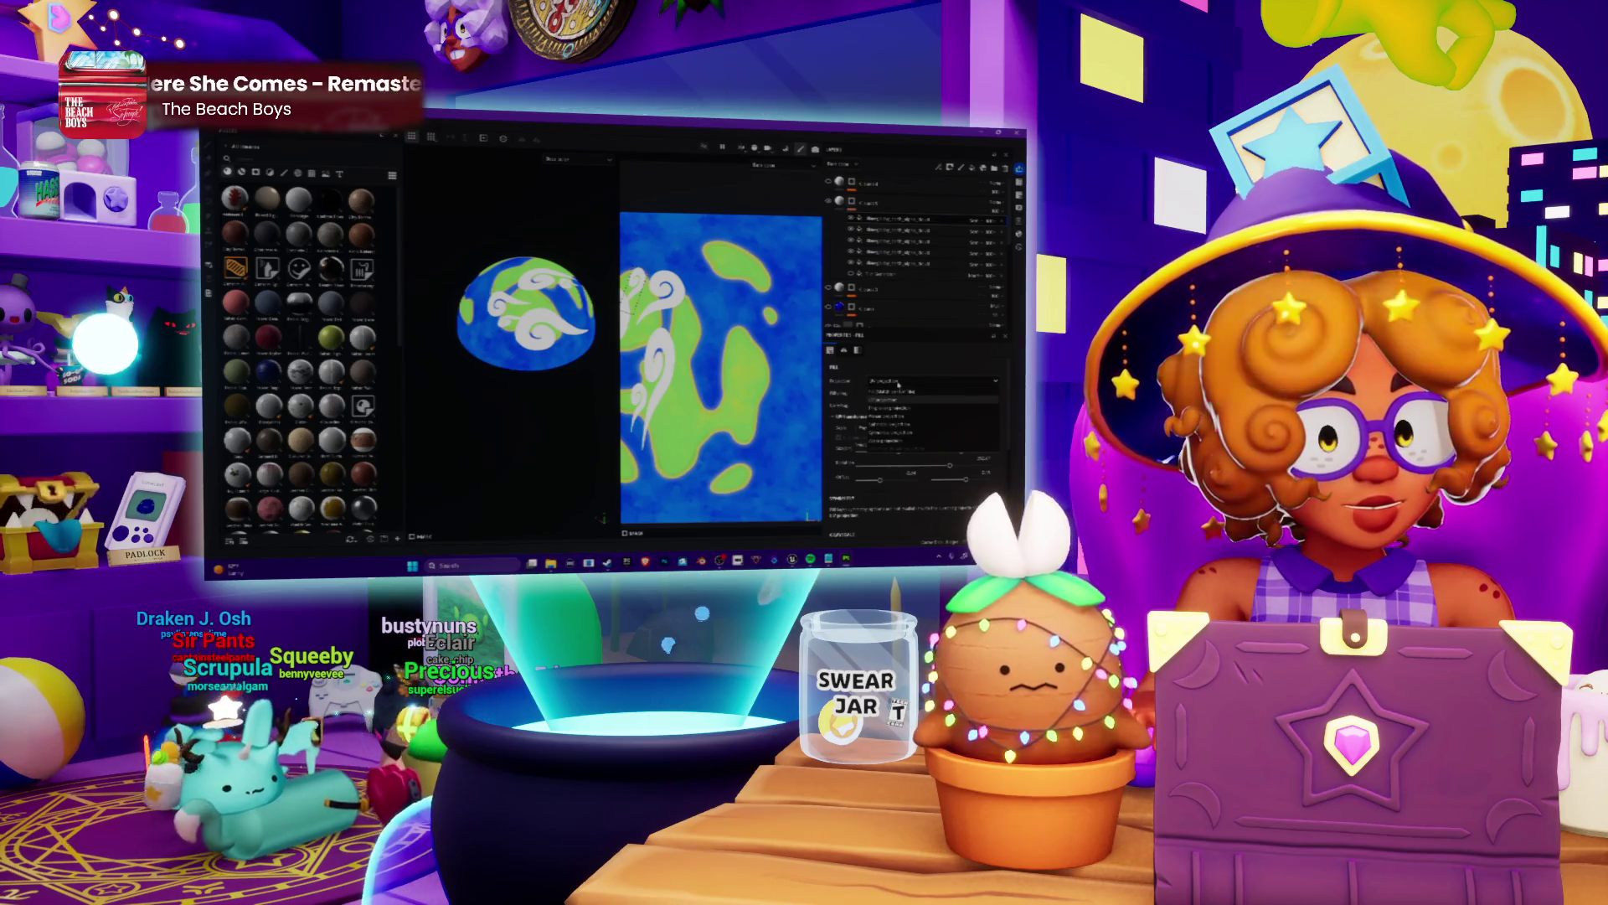
pyautogui.click(889, 419)
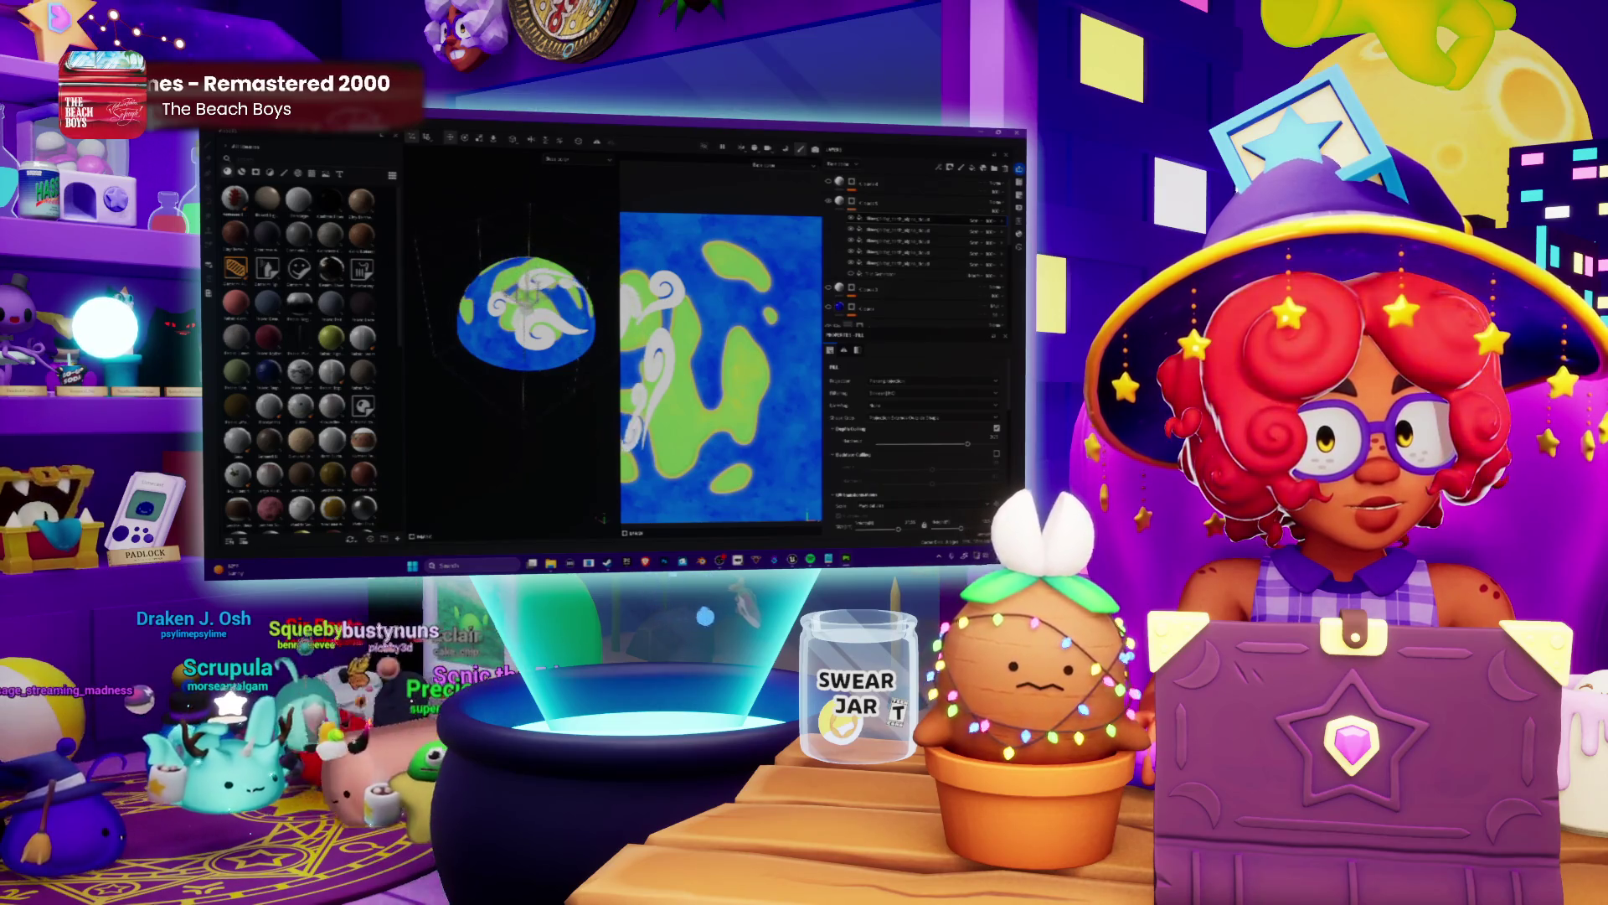
pyautogui.moveTo(525, 289); pyautogui.dragTo(534, 300)
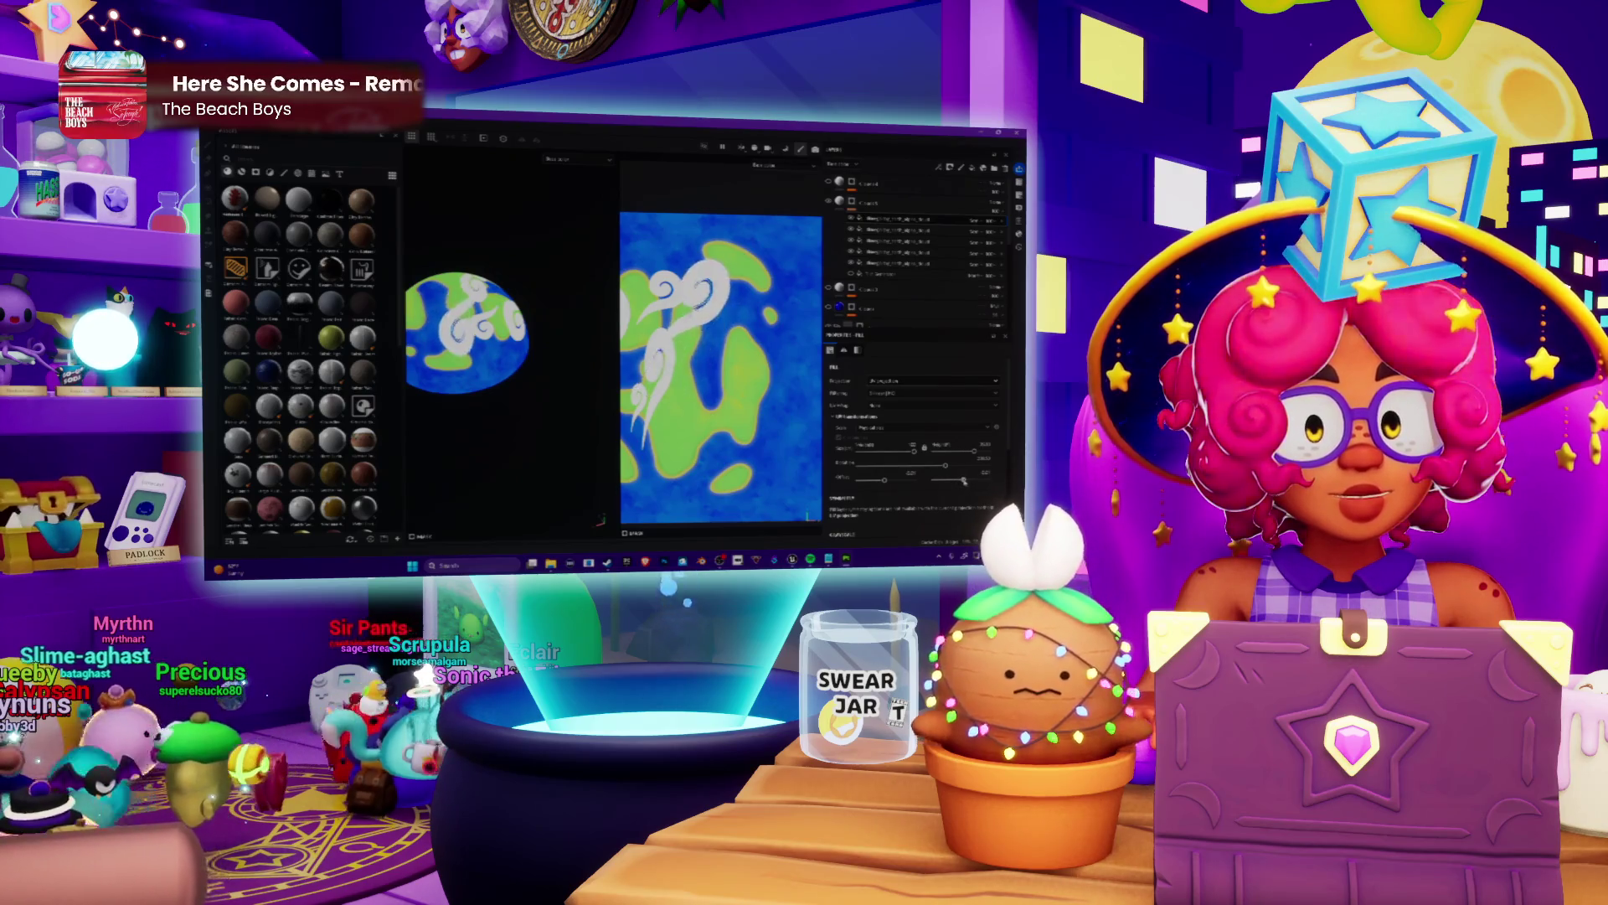
# Paint several white cloud swirls over the central green landmass, redoing one stroke.
pyautogui.moveTo(769, 322); pyautogui.dragTo(710, 408)
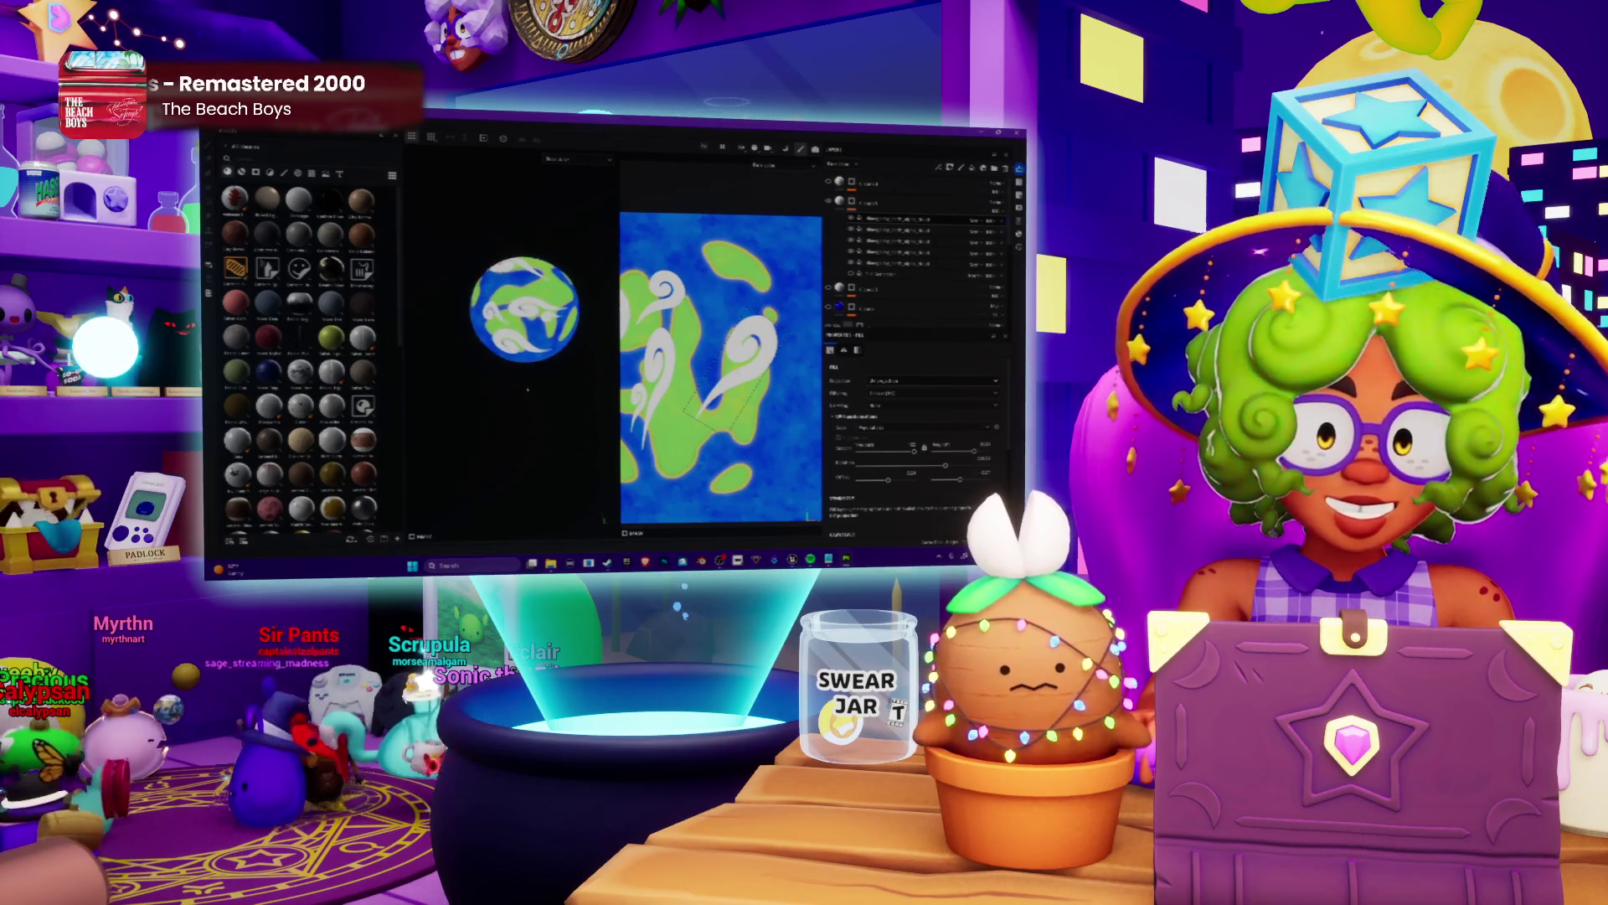
pyautogui.moveTo(755, 319); pyautogui.dragTo(667, 409)
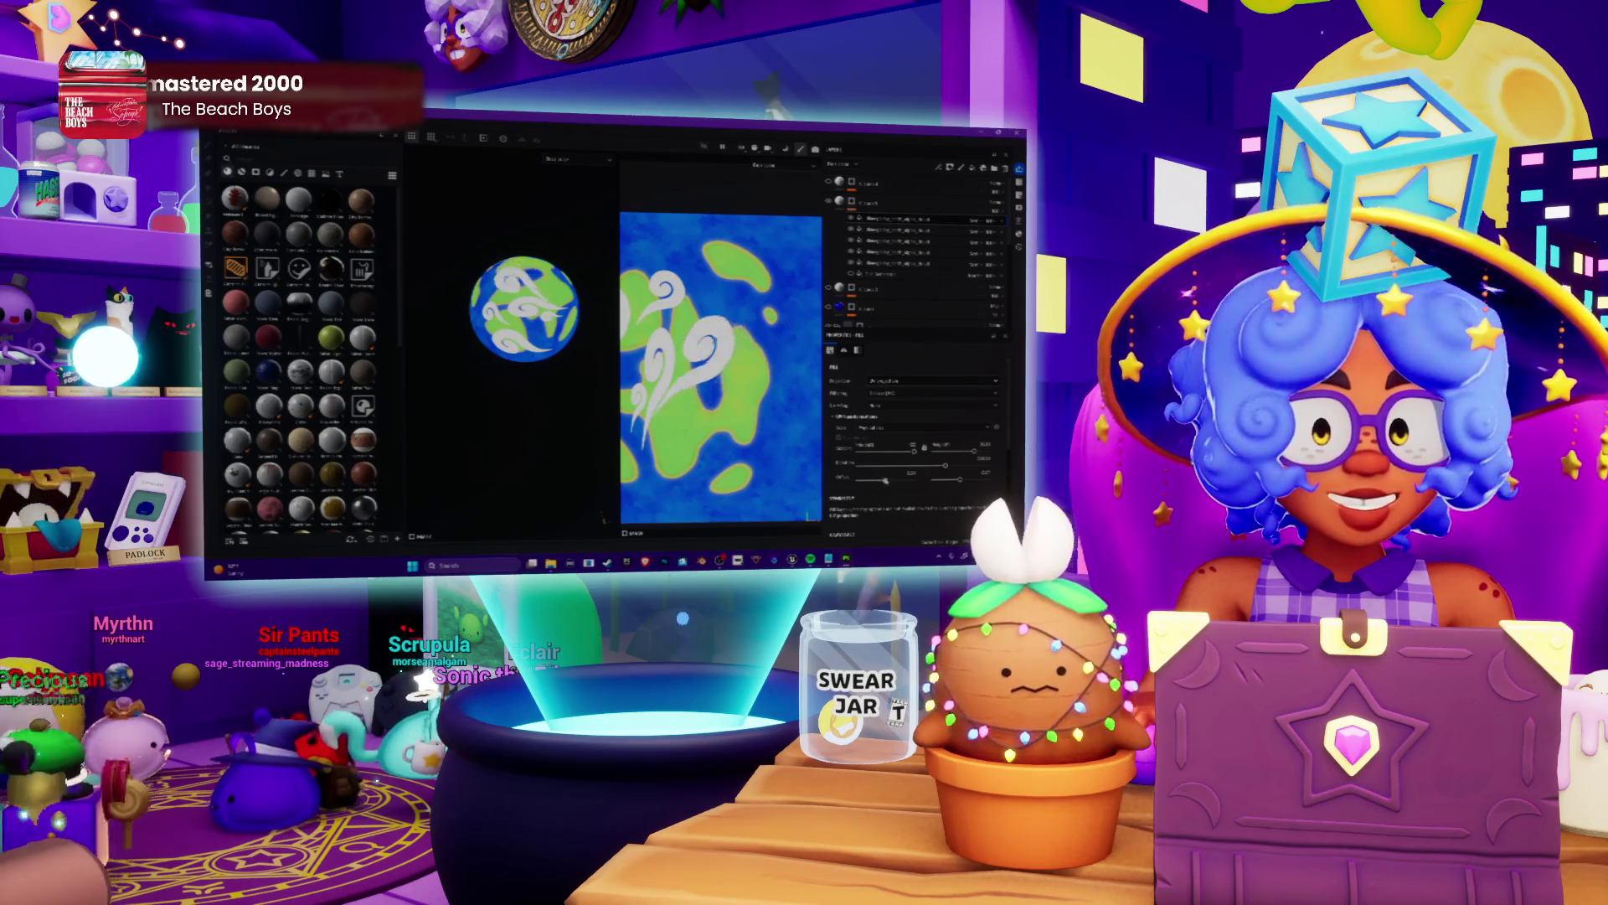
pyautogui.hotkey('ctrl', 'z')
pyautogui.moveTo(755, 315); pyautogui.dragTo(684, 416)
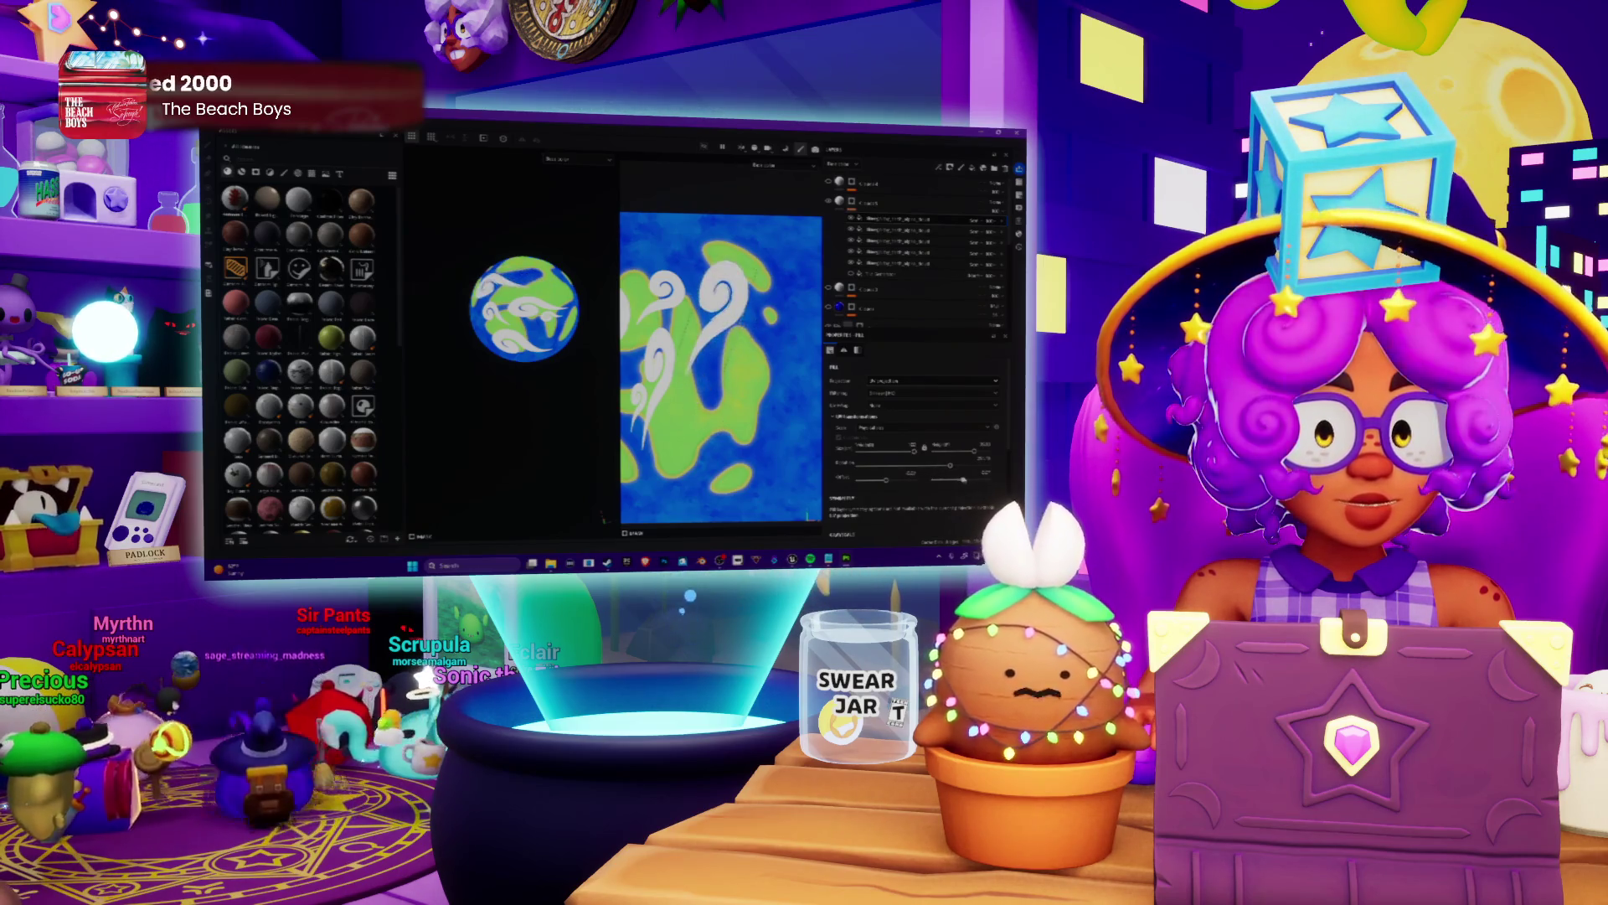
pyautogui.moveTo(741, 302); pyautogui.dragTo(693, 415)
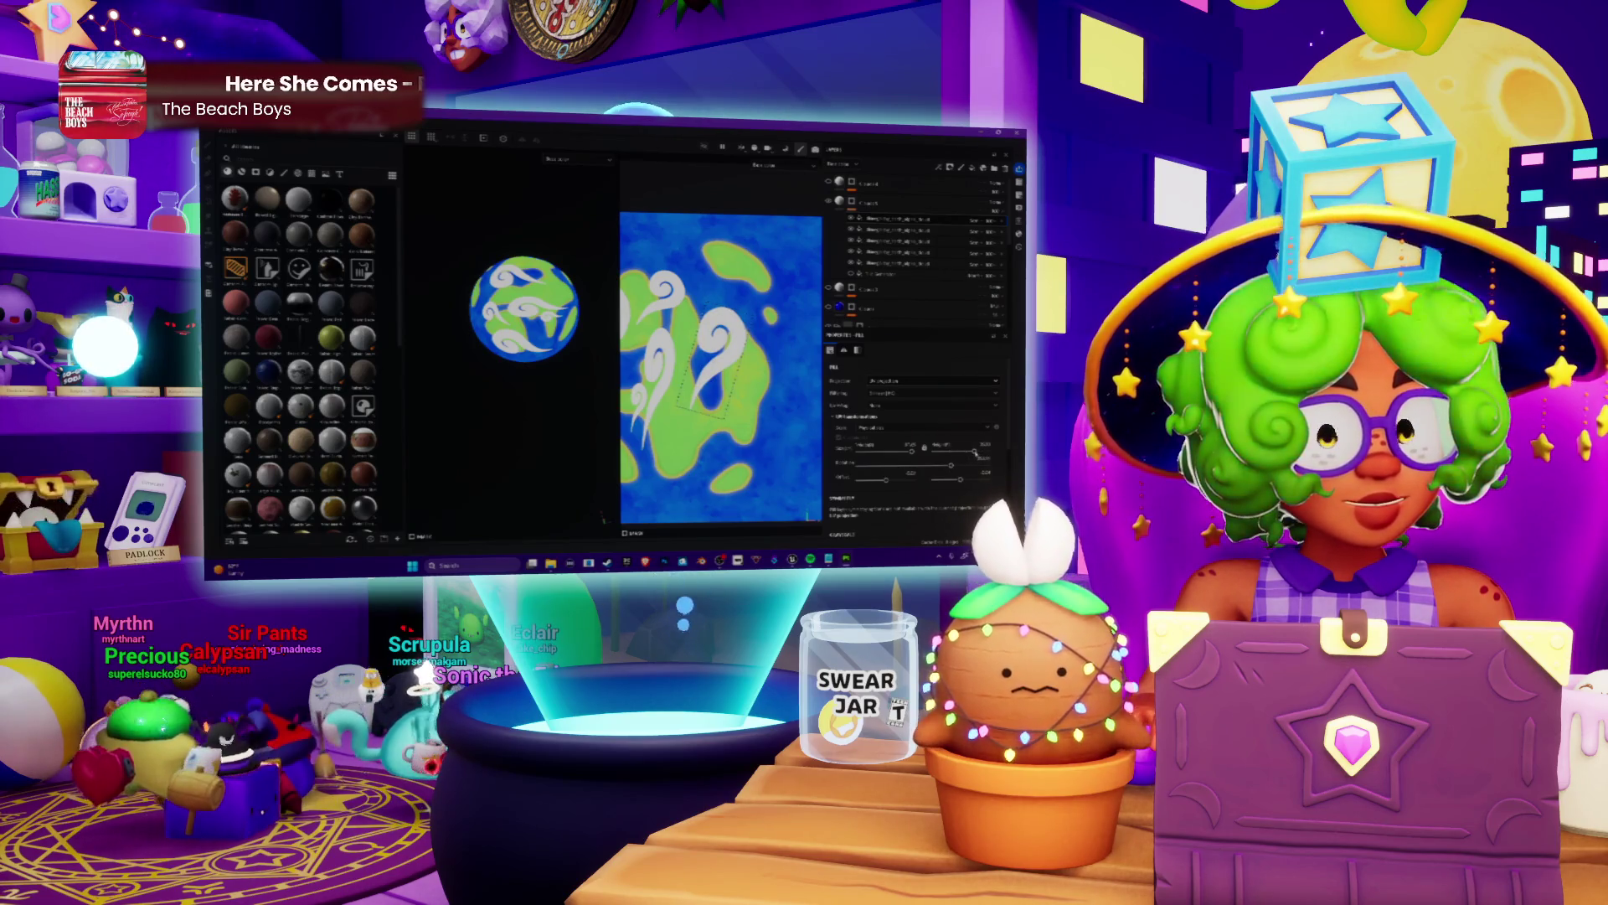
pyautogui.moveTo(742, 314); pyautogui.dragTo(726, 372)
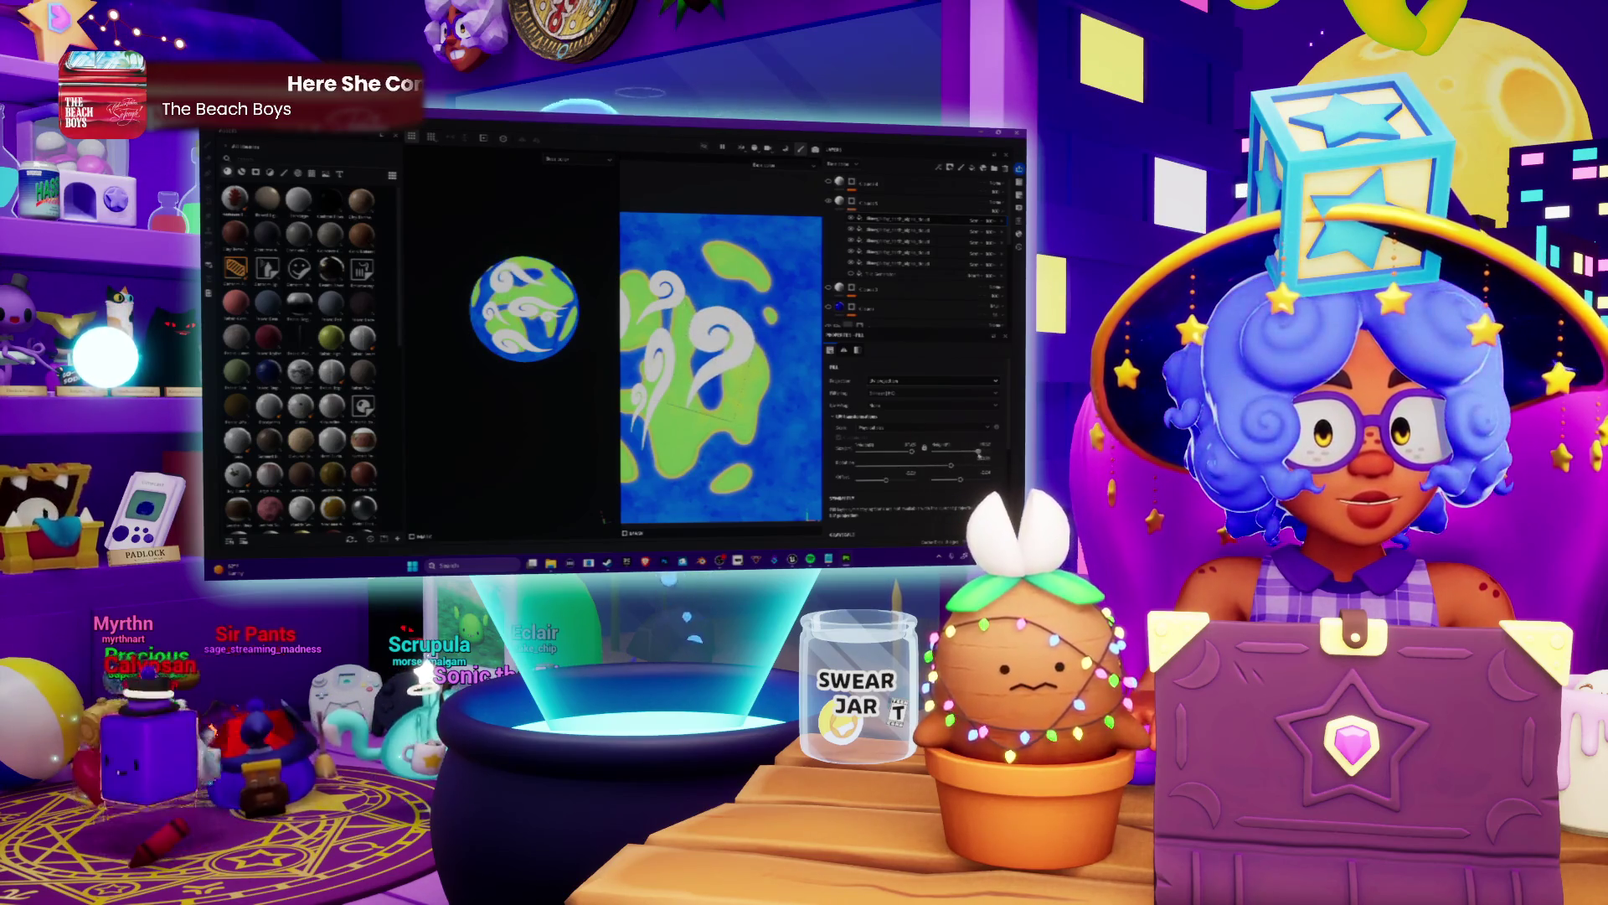